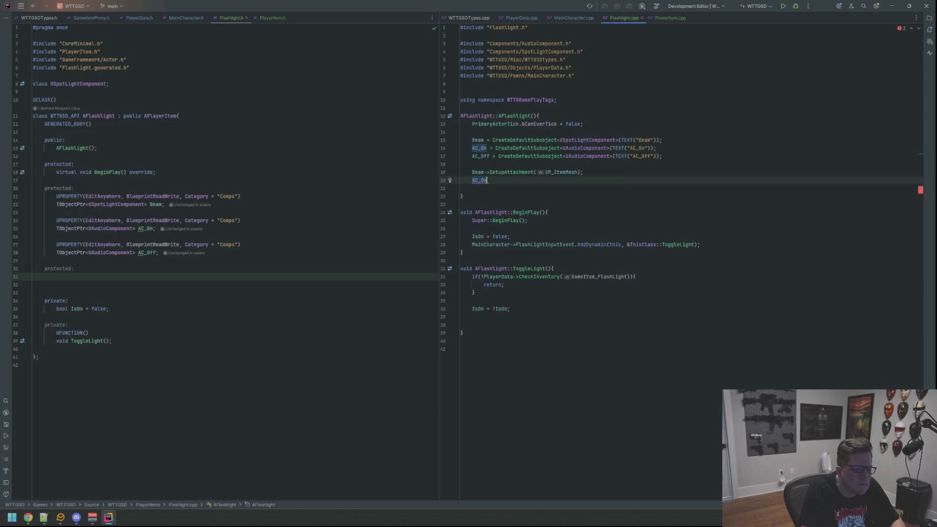
- Add AC_On->SetupAttachment(SM_ItemMesh); below the Beam attachment in the Flashlight constructor
{"action": "key", "text": "Return"}
{"action": "type", "text": "->Setup"}
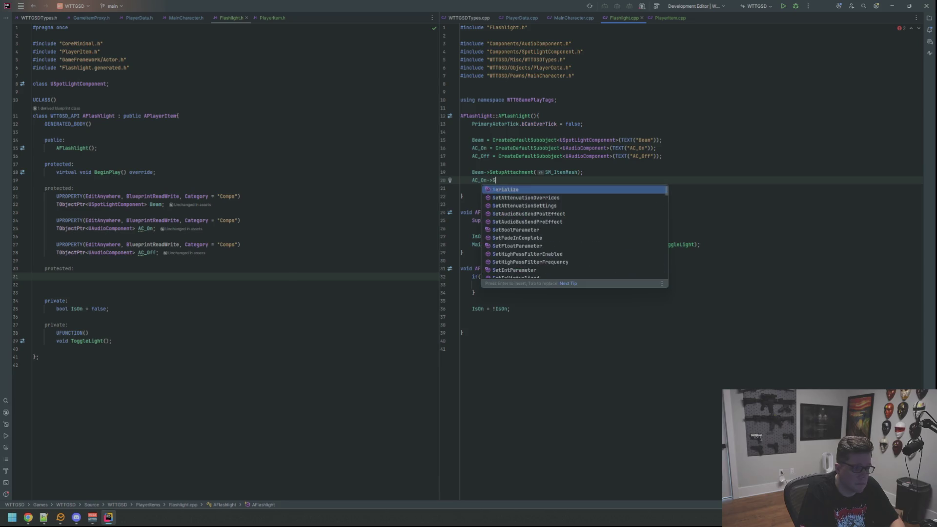
{"action": "key", "text": "Return"}
{"action": "type", "text": "SM"}
{"action": "key", "text": "Return"}
{"action": "type", "text": ";"}
- Add AC_Off->SetupAttachment(SM_ItemMesh); on the next line
{"action": "key", "text": "Return"}
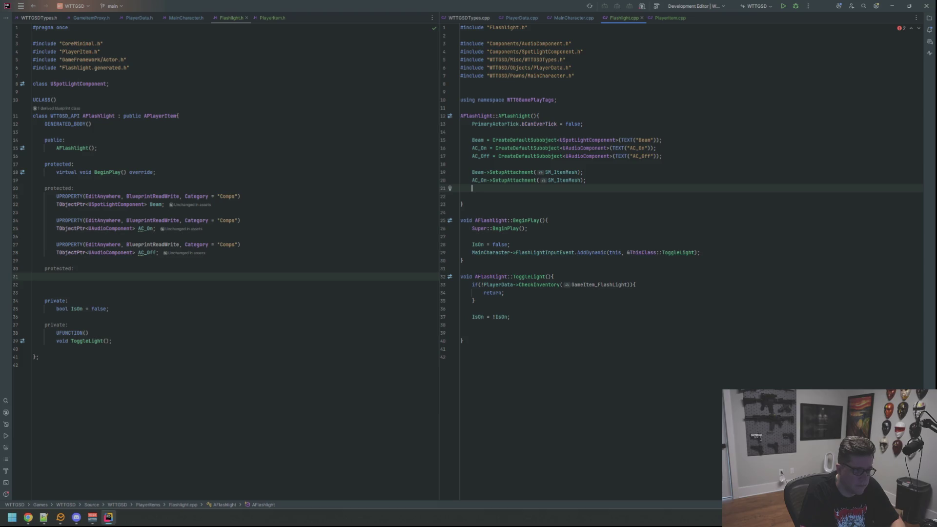
{"action": "type", "text": "AC_Off->"}
{"action": "type", "text": "Setup"}
{"action": "key", "text": "Return"}
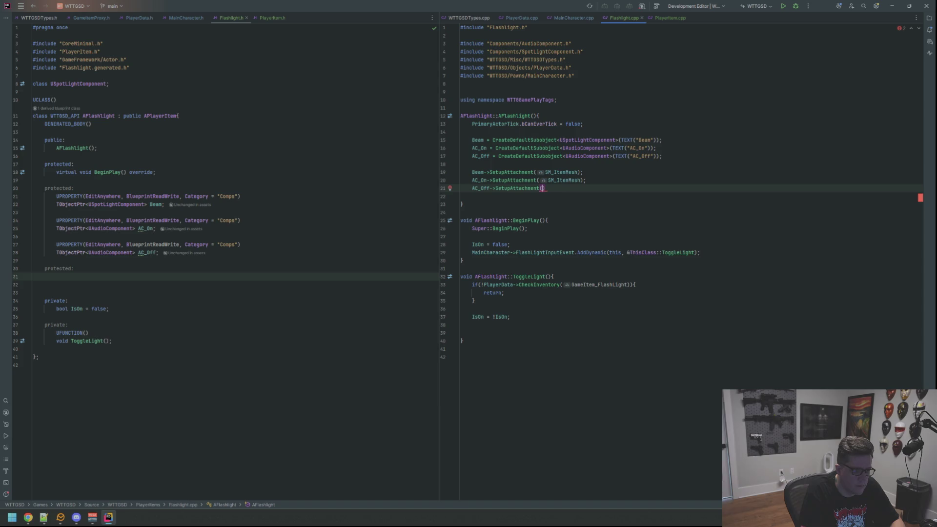
{"action": "type", "text": "SM"}
{"action": "key", "text": "Return"}
{"action": "type", "text": ";"}
- Tidy the blank lines after the attachment calls and place the caret below ToggleLight's IsOn line
{"action": "key", "text": "Delete"}
{"action": "key", "text": "Return"}
{"action": "key", "text": "Return"}
{"action": "key", "text": "shift+Up"}
{"action": "key", "text": "shift+Down"}
{"action": "left_click", "coordinate": [512, 324]}
{"action": "left_click", "coordinate": [468, 348]}
{"action": "left_click", "coordinate": [488, 332]}
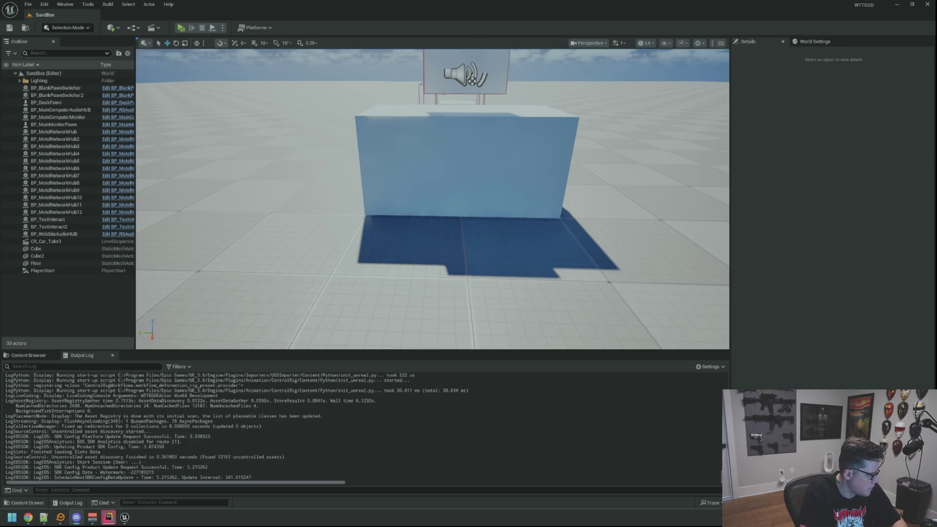
- Open BP_FlashLight from the Content Browser in the full Blueprint editor's viewport
{"action": "key", "text": "w"}
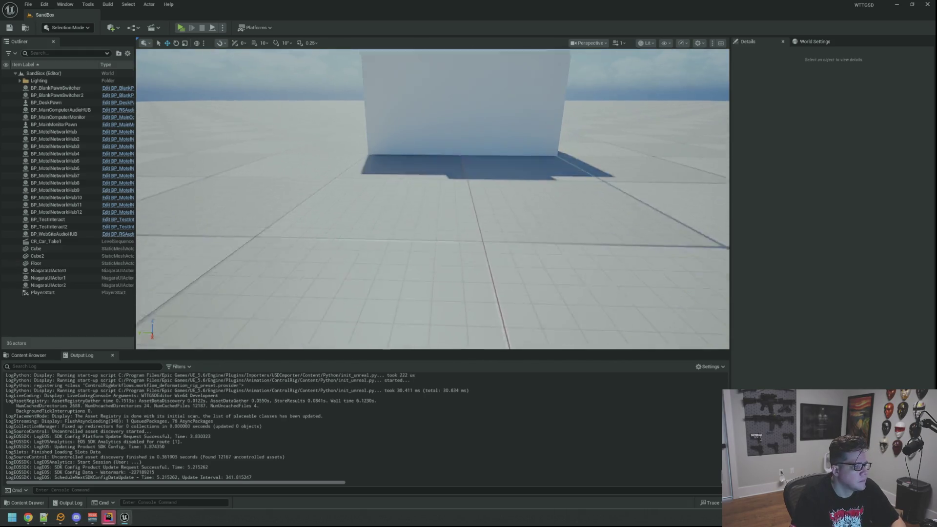
{"action": "left_click", "coordinate": [28, 355]}
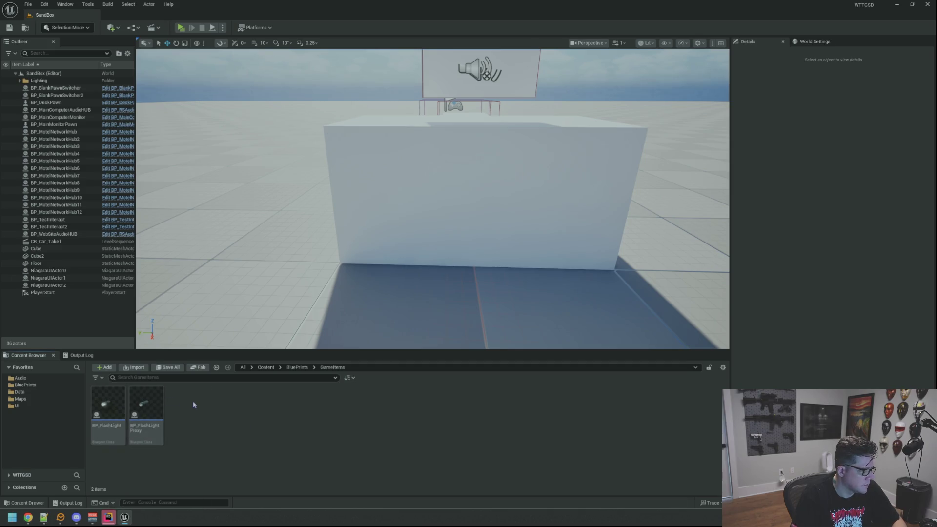
{"action": "double_click", "coordinate": [107, 403]}
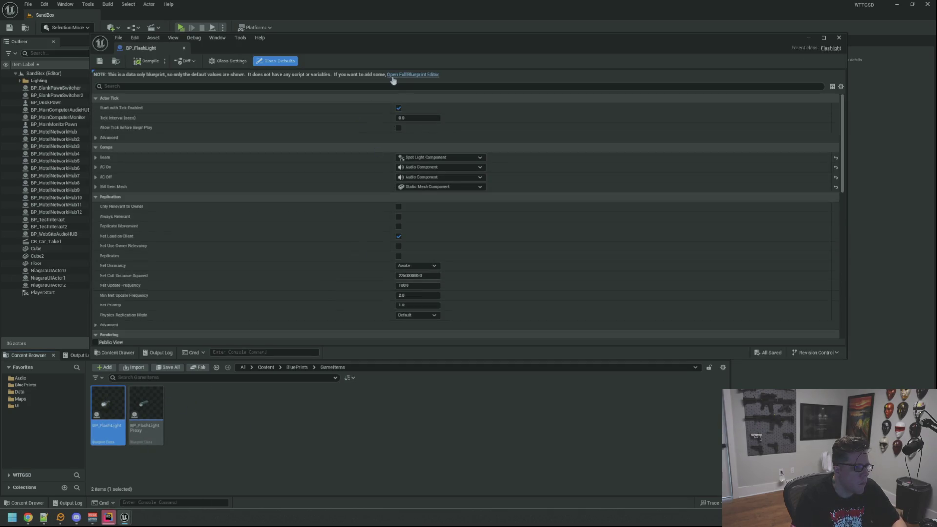
{"action": "left_click", "coordinate": [391, 76]}
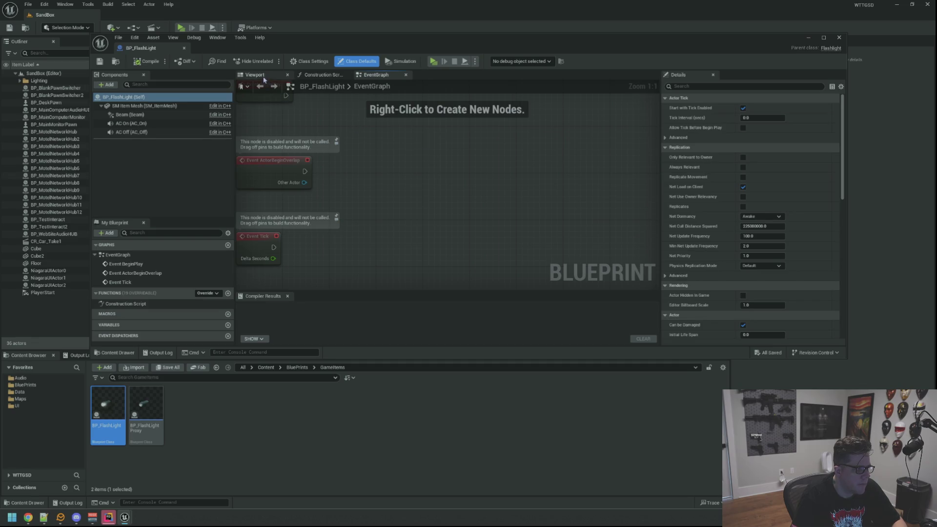
{"action": "left_click", "coordinate": [264, 78]}
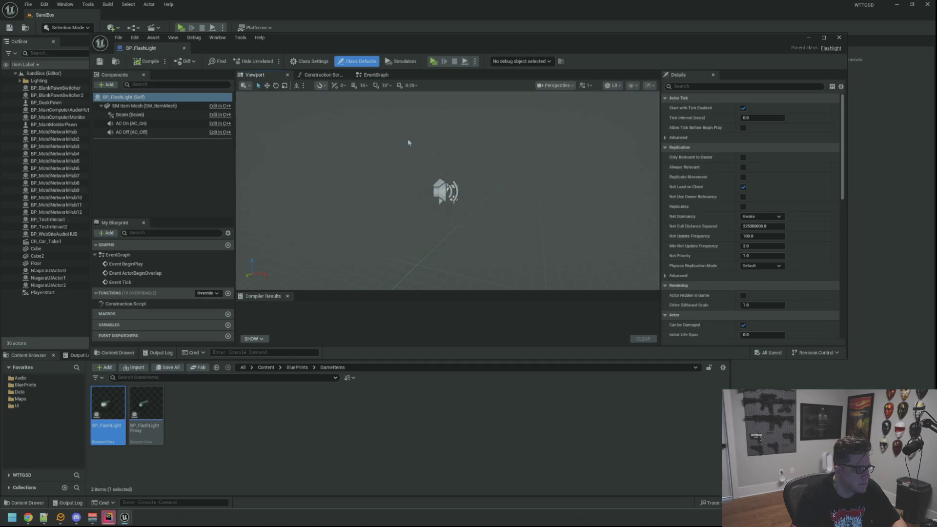
- Select the AC On component and drag it along Y back onto the flashlight body
{"action": "mouse_move", "coordinate": [432, 149]}
{"action": "left_mouse_down"}
{"action": "mouse_move", "coordinate": [415, 161]}
{"action": "mouse_move", "coordinate": [228, 127]}
{"action": "left_mouse_up"}
{"action": "left_click", "coordinate": [227, 125]}
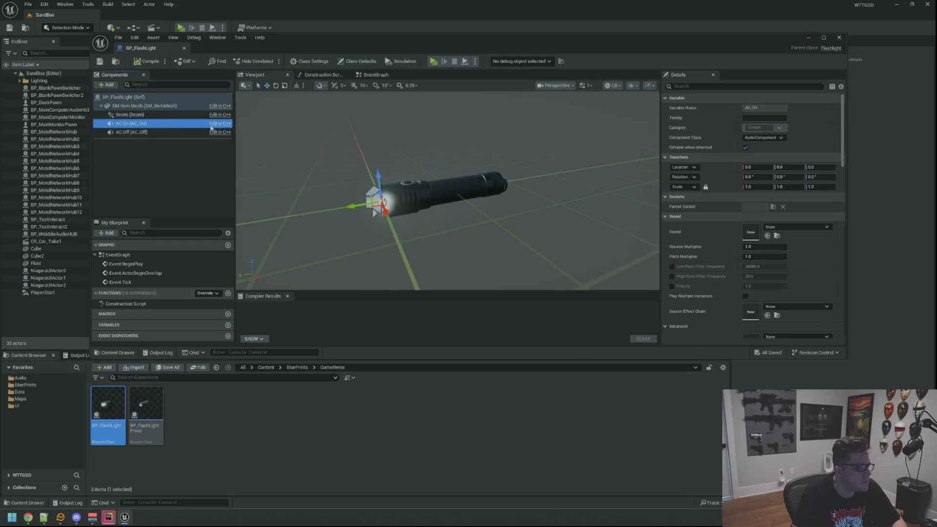
{"action": "left_click_drag", "start_coordinate": [467, 165], "coordinate": [463, 162]}
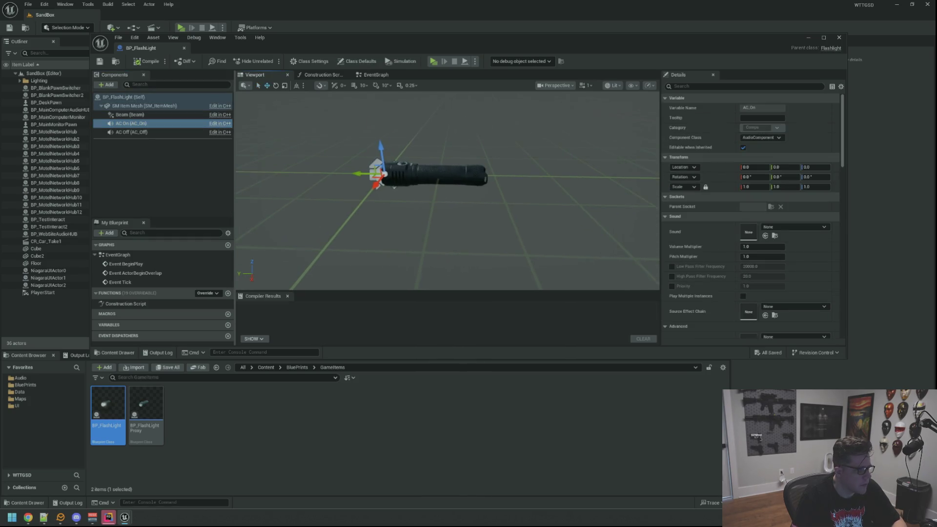
{"action": "left_click", "coordinate": [129, 115]}
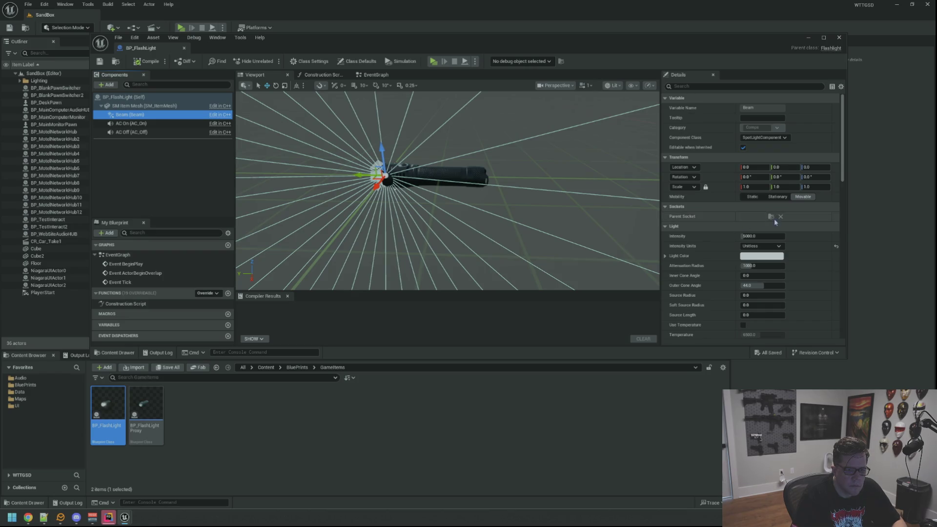
{"action": "scroll", "coordinate": [447, 190], "scroll_direction": "up", "scroll_amount": 5}
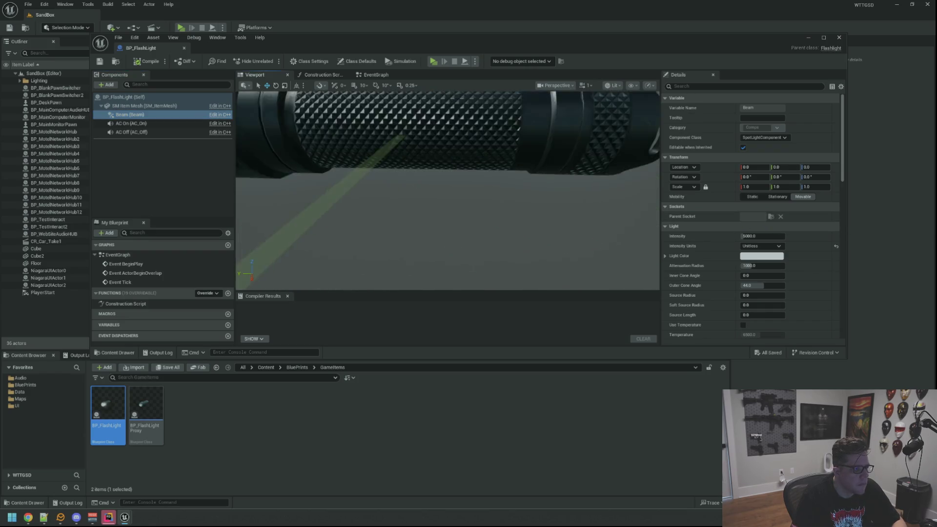
{"action": "key", "text": "f"}
{"action": "left_click_drag", "start_coordinate": [448, 190], "coordinate": [456, 191]}
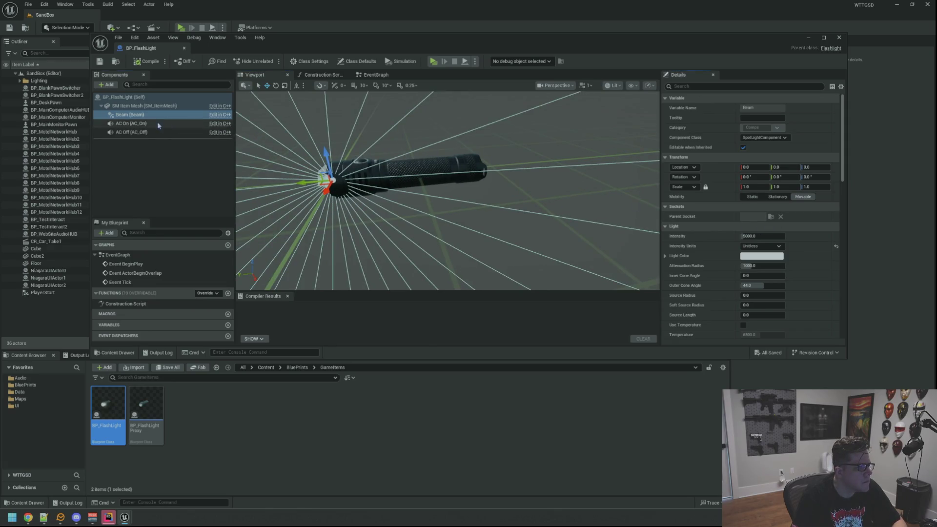
{"action": "left_click", "coordinate": [131, 123]}
{"action": "mouse_move", "coordinate": [335, 175]}
{"action": "left_mouse_down"}
{"action": "mouse_move", "coordinate": [408, 175]}
{"action": "mouse_move", "coordinate": [389, 175]}
{"action": "mouse_move", "coordinate": [415, 116]}
{"action": "mouse_move", "coordinate": [382, 141]}
{"action": "left_mouse_up"}
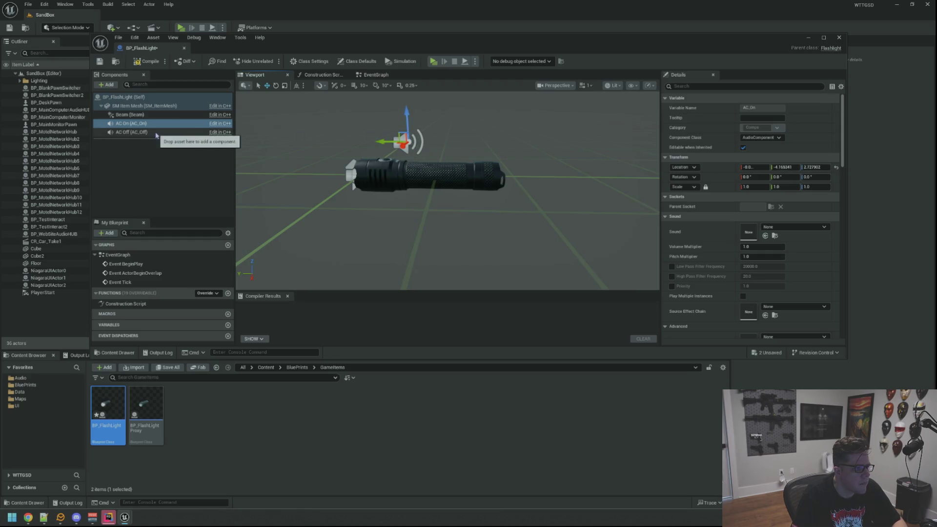
- Copy AC On's Location and paste it onto AC Off
{"action": "right_click", "coordinate": [713, 167]}
{"action": "left_click", "coordinate": [729, 178]}
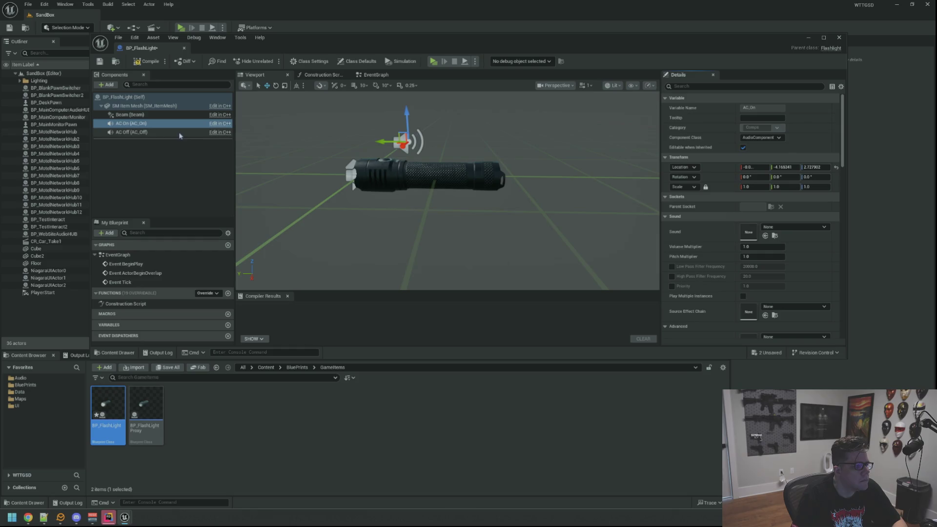
{"action": "left_click", "coordinate": [147, 132]}
{"action": "right_click", "coordinate": [713, 167]}
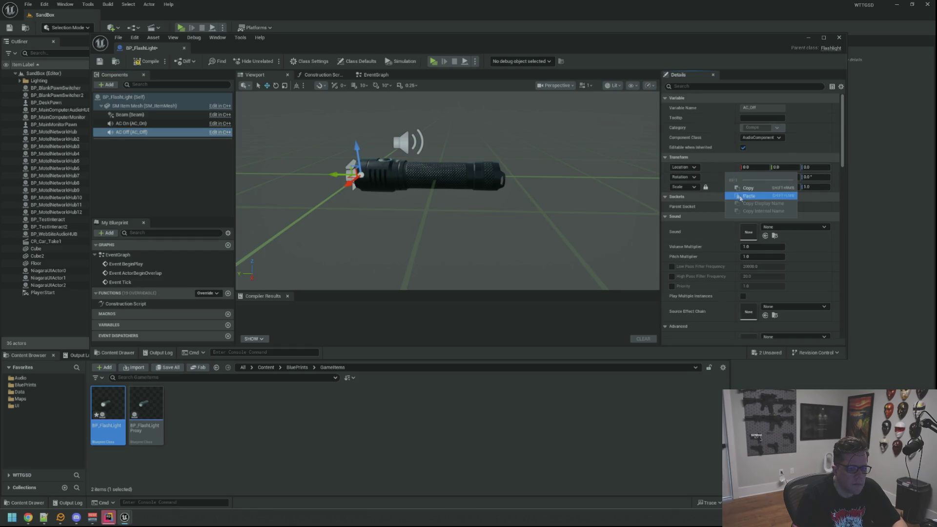
{"action": "left_click", "coordinate": [740, 195]}
{"action": "scroll", "coordinate": [461, 146], "scroll_direction": "down", "scroll_amount": 5}
{"action": "scroll", "coordinate": [461, 145], "scroll_direction": "up", "scroll_amount": 6}
{"action": "mouse_move", "coordinate": [464, 151]}
{"action": "left_mouse_down"}
{"action": "mouse_move", "coordinate": [488, 157]}
{"action": "mouse_move", "coordinate": [411, 146]}
{"action": "left_mouse_up"}
{"action": "left_click", "coordinate": [129, 124], "text": "ctrl"}
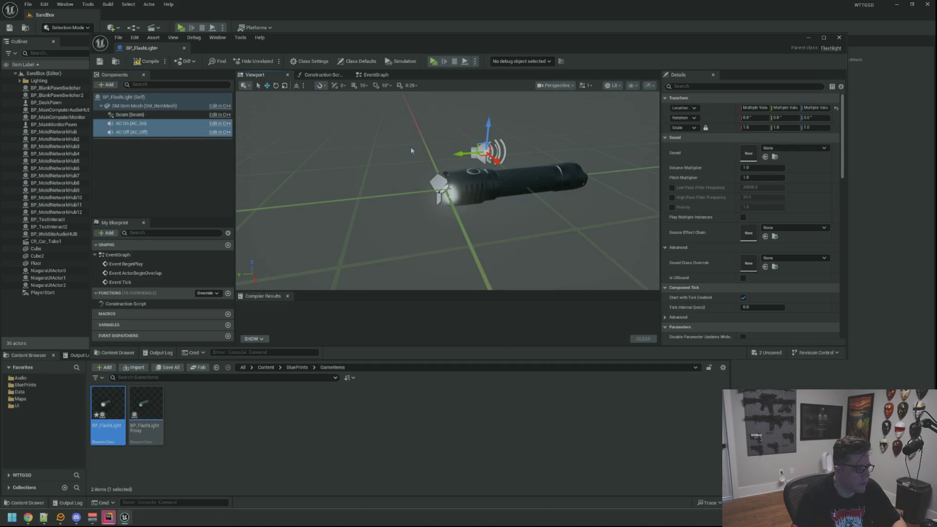
- Set the Beam spotlight's Rotation Z (yaw) to 90°
{"action": "left_click", "coordinate": [130, 114]}
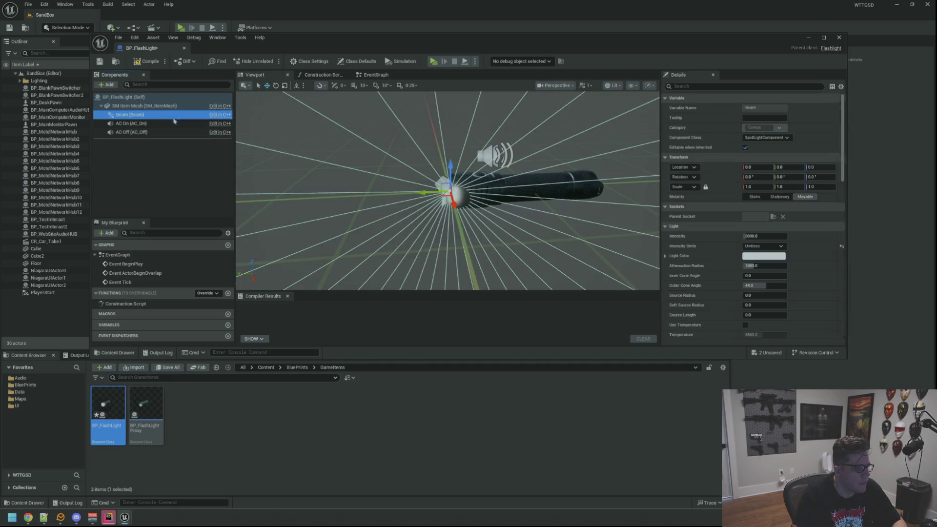
{"action": "key", "text": "f"}
{"action": "mouse_move", "coordinate": [575, 179]}
{"action": "left_mouse_down"}
{"action": "mouse_move", "coordinate": [536, 176]}
{"action": "mouse_move", "coordinate": [575, 178]}
{"action": "mouse_move", "coordinate": [438, 208]}
{"action": "mouse_move", "coordinate": [412, 224]}
{"action": "left_mouse_up"}
{"action": "left_click", "coordinate": [823, 178]}
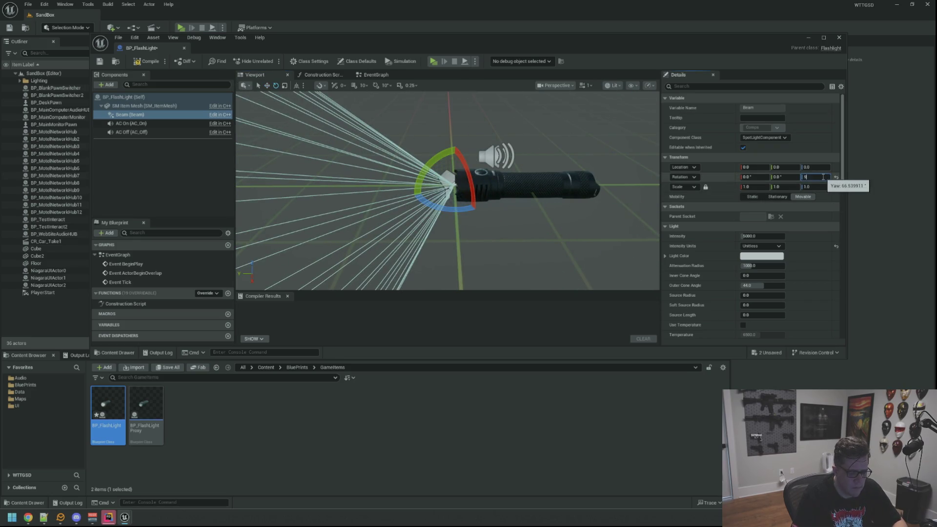
{"action": "type", "text": "0"}
{"action": "key", "text": "Return"}
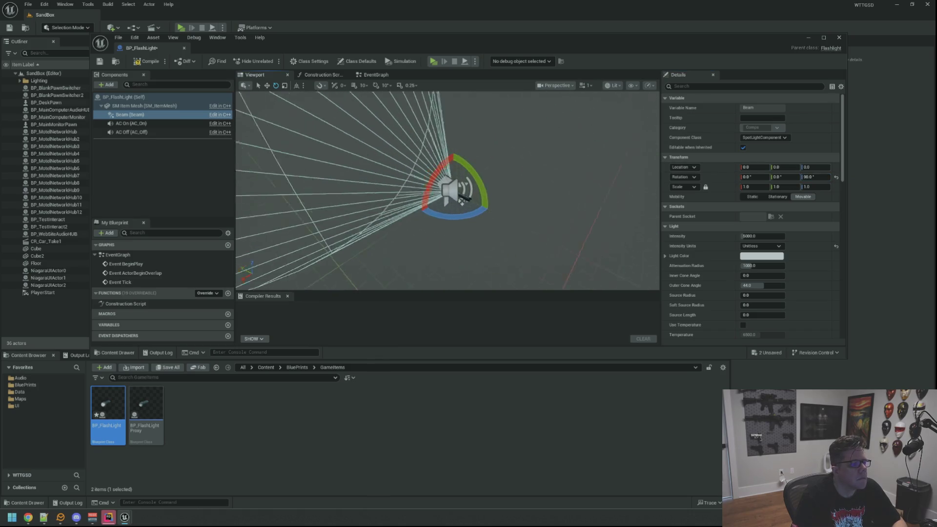
- Compile and save BP_FlashLight
{"action": "left_click", "coordinate": [148, 61]}
{"action": "left_click", "coordinate": [101, 62]}
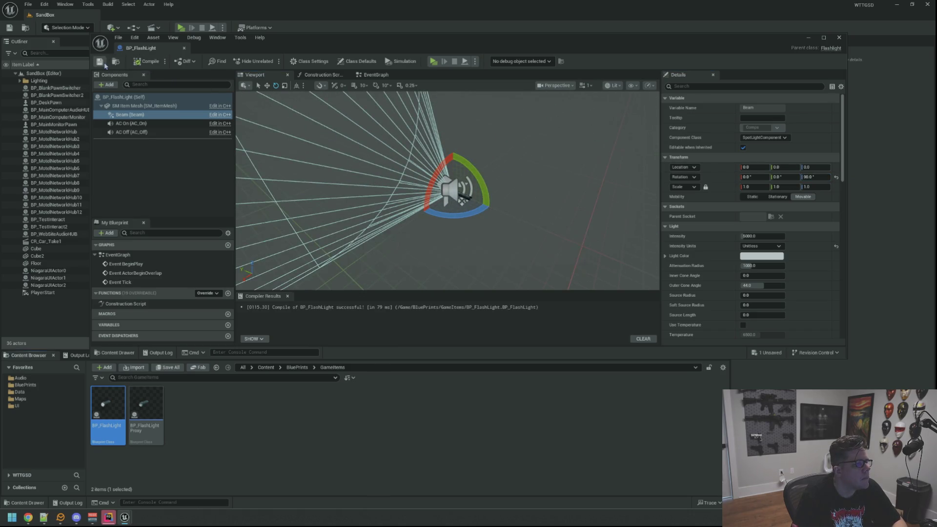
{"action": "left_click", "coordinate": [171, 173]}
{"action": "scroll", "coordinate": [428, 185], "scroll_direction": "up", "scroll_amount": 3}
- Orbit and zoom around the flashlight to inspect the repositioned components
{"action": "mouse_move", "coordinate": [429, 185]}
{"action": "left_mouse_down"}
{"action": "mouse_move", "coordinate": [410, 175]}
{"action": "mouse_move", "coordinate": [415, 146]}
{"action": "mouse_move", "coordinate": [439, 186]}
{"action": "mouse_move", "coordinate": [458, 196]}
{"action": "mouse_move", "coordinate": [437, 254]}
{"action": "mouse_move", "coordinate": [407, 205]}
{"action": "mouse_move", "coordinate": [440, 185]}
{"action": "mouse_move", "coordinate": [469, 210]}
{"action": "mouse_move", "coordinate": [483, 177]}
{"action": "mouse_move", "coordinate": [476, 187]}
{"action": "mouse_move", "coordinate": [497, 182]}
{"action": "mouse_move", "coordinate": [489, 160]}
{"action": "mouse_move", "coordinate": [452, 215]}
{"action": "left_mouse_up"}
{"action": "scroll", "coordinate": [480, 190], "scroll_direction": "down", "scroll_amount": 5}
{"action": "scroll", "coordinate": [483, 174], "scroll_direction": "up", "scroll_amount": 5}
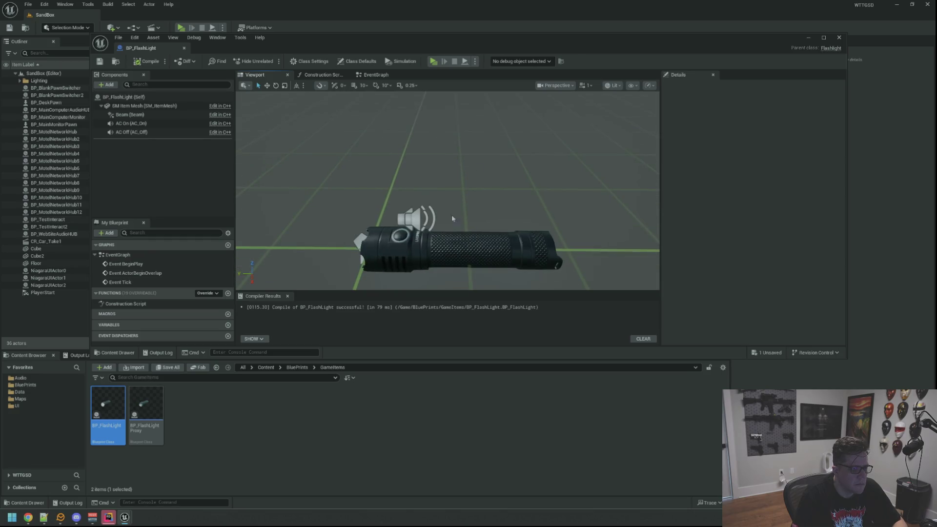
{"action": "left_click", "coordinate": [451, 217]}
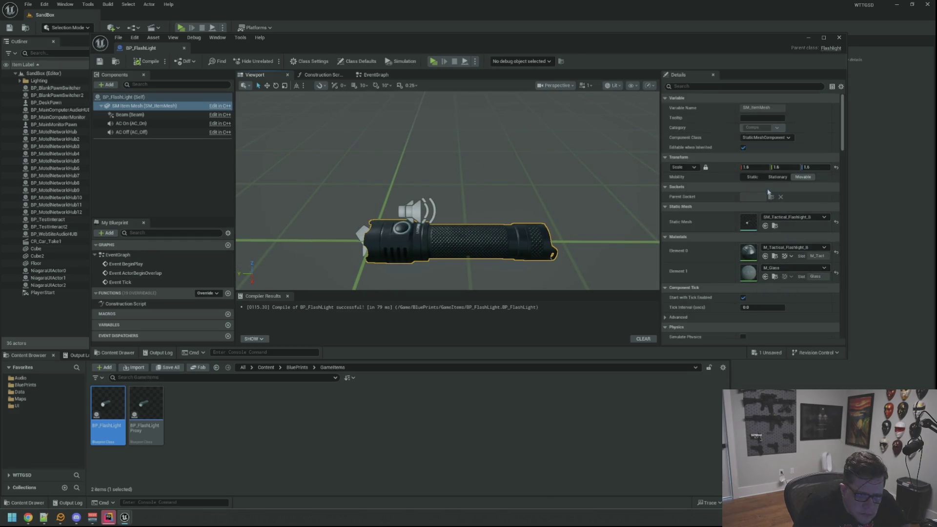
{"action": "mouse_move", "coordinate": [606, 161]}
{"action": "left_mouse_down"}
{"action": "mouse_move", "coordinate": [547, 146]}
{"action": "mouse_move", "coordinate": [507, 153]}
{"action": "left_mouse_up"}
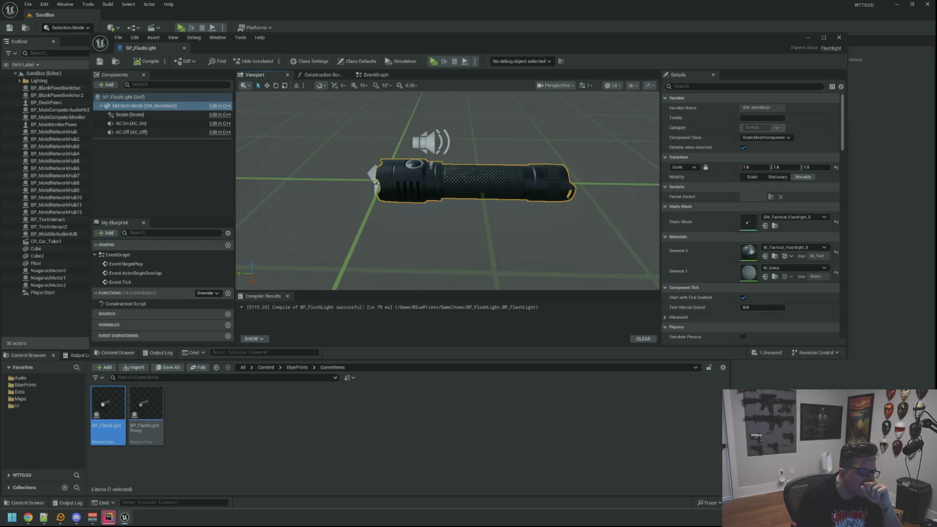
- Close the BP_FlashLight editor and quit the Unreal Editor without saving
{"action": "left_click", "coordinate": [838, 37]}
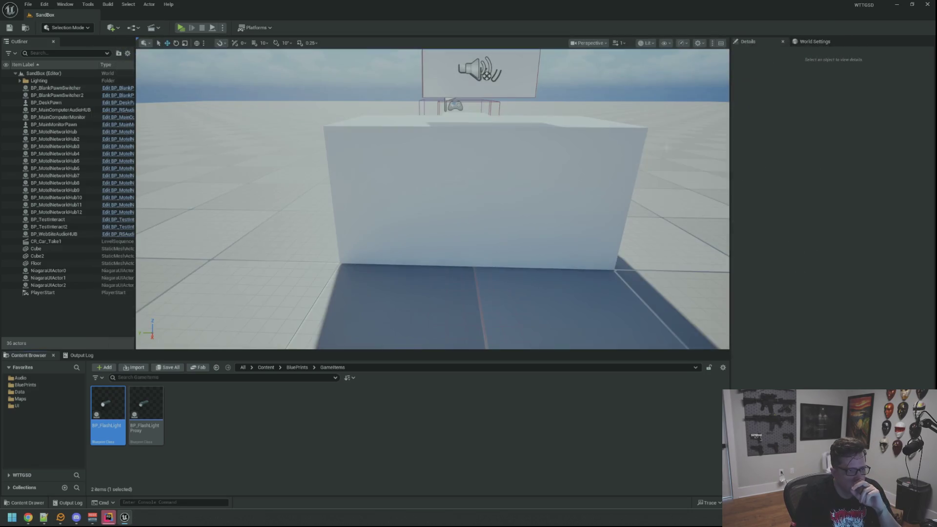
{"action": "left_click", "coordinate": [924, 10]}
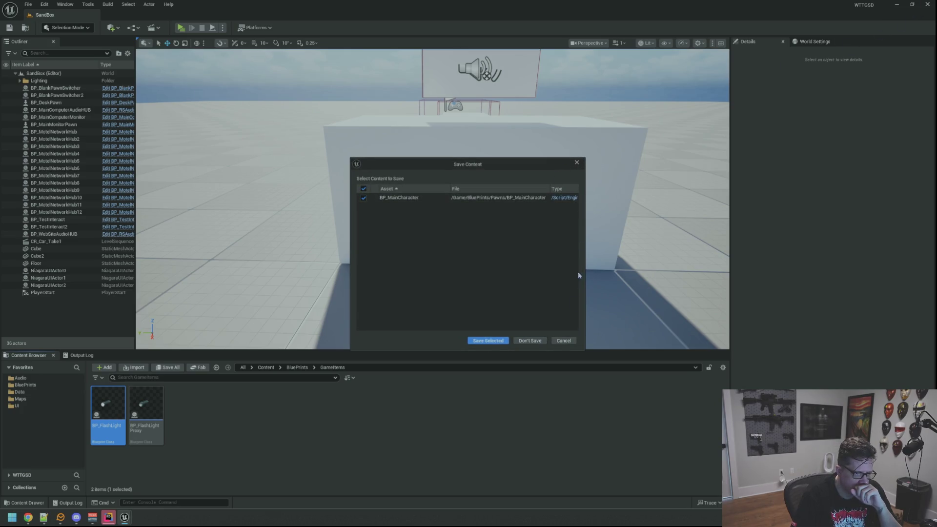
{"action": "left_click", "coordinate": [564, 340]}
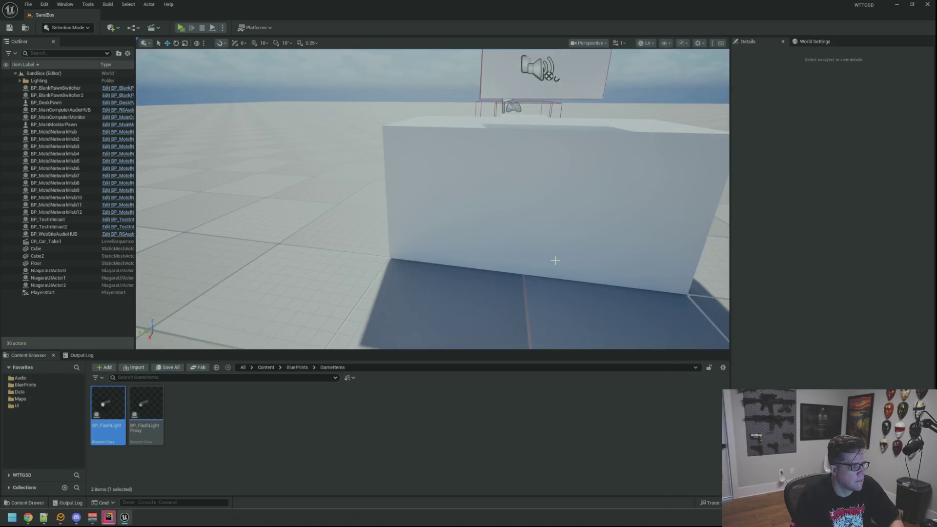
- Close Unreal, set Voicemeeter's Hardware Out A1 to Headphones (Realtek USB Audio), and return to Rider
{"action": "left_click", "coordinate": [926, 6]}
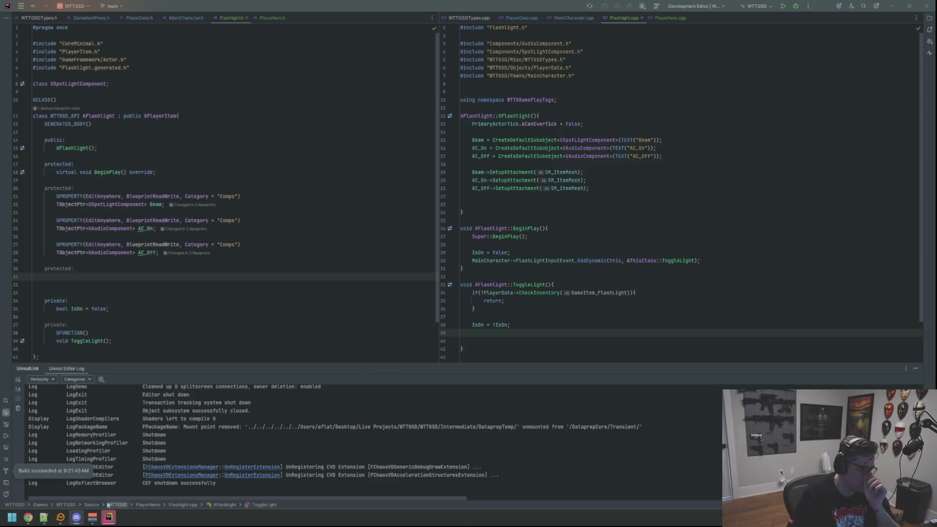
{"action": "left_click", "coordinate": [103, 519]}
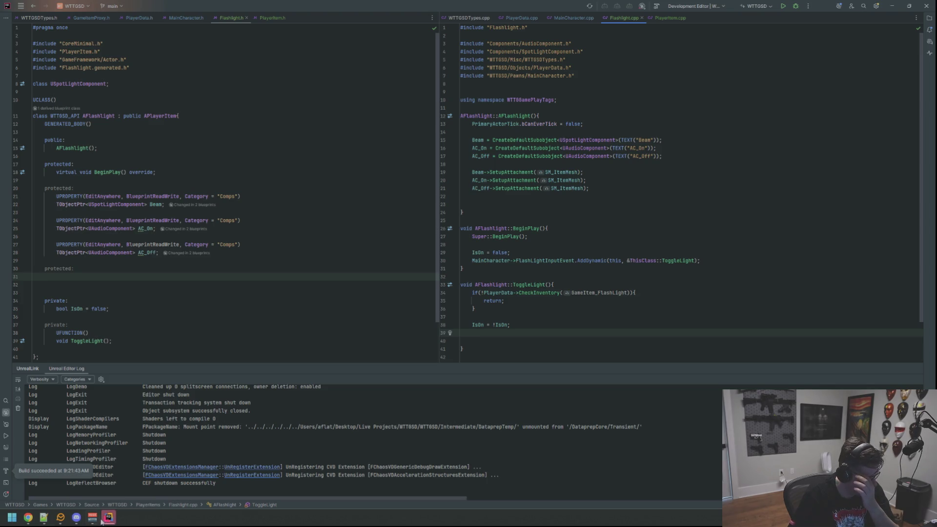
{"action": "left_click", "coordinate": [93, 518]}
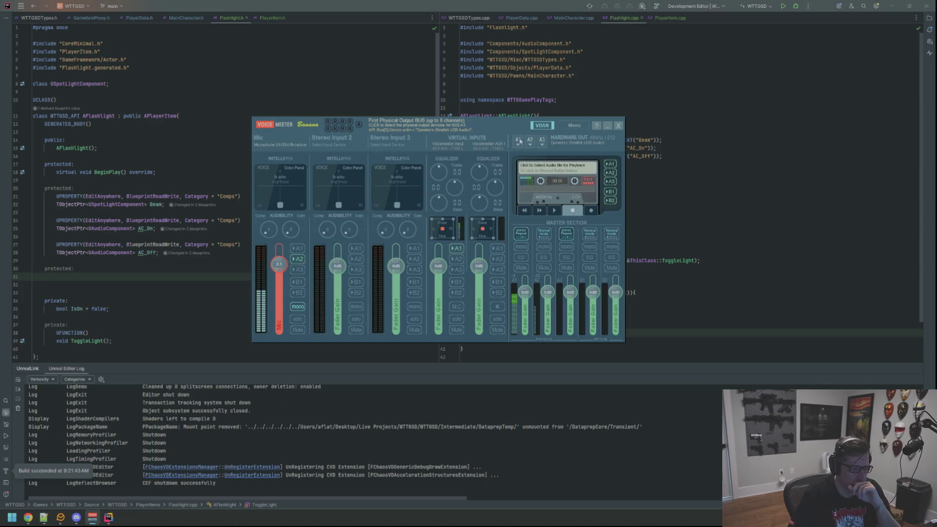
{"action": "left_click", "coordinate": [519, 141]}
{"action": "left_click", "coordinate": [649, 240]}
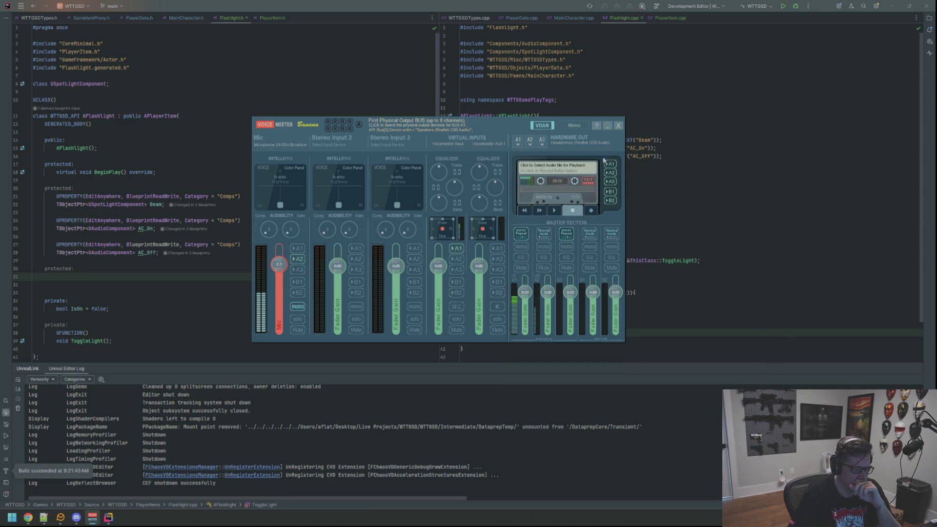
{"action": "left_click", "coordinate": [607, 125]}
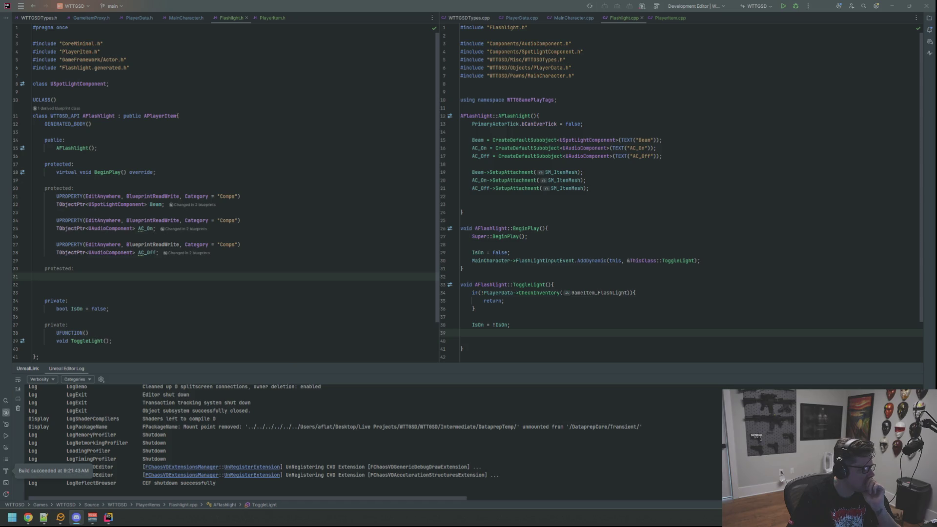
{"action": "left_click", "coordinate": [898, 10]}
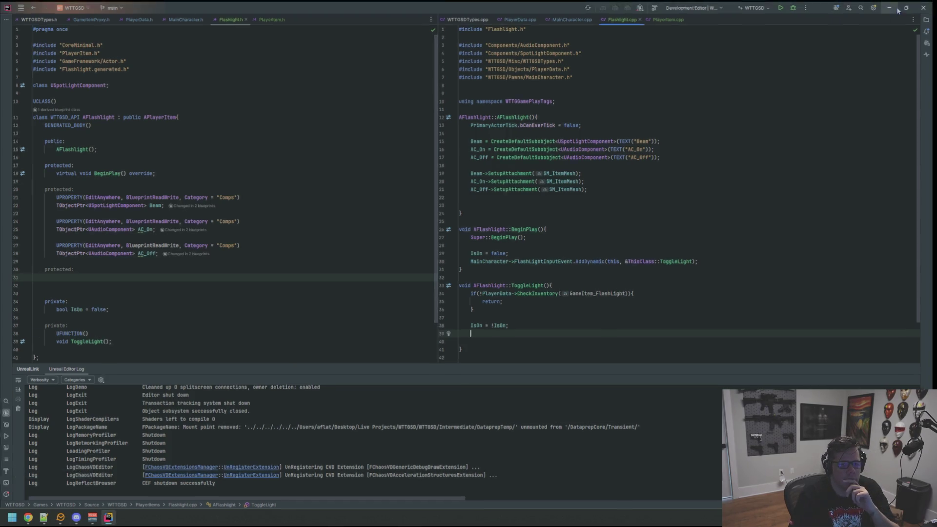
- Browse Live Projects > DeadSignal > DeadSignal > Content > Audio > SFX in File Explorer
{"action": "left_click", "coordinate": [896, 7]}
{"action": "double_click", "coordinate": [891, 9]}
{"action": "left_click", "coordinate": [791, 105]}
{"action": "double_click", "coordinate": [862, 10]}
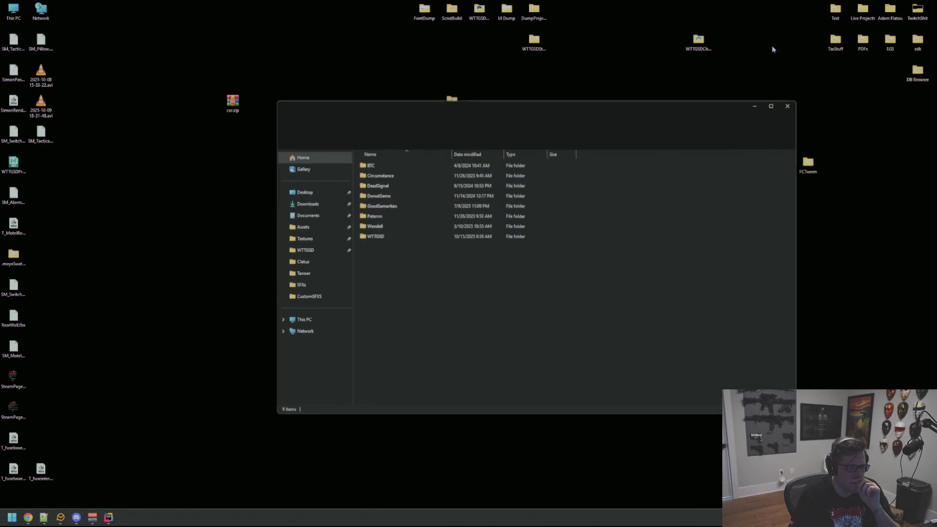
{"action": "double_click", "coordinate": [405, 190]}
{"action": "double_click", "coordinate": [404, 193]}
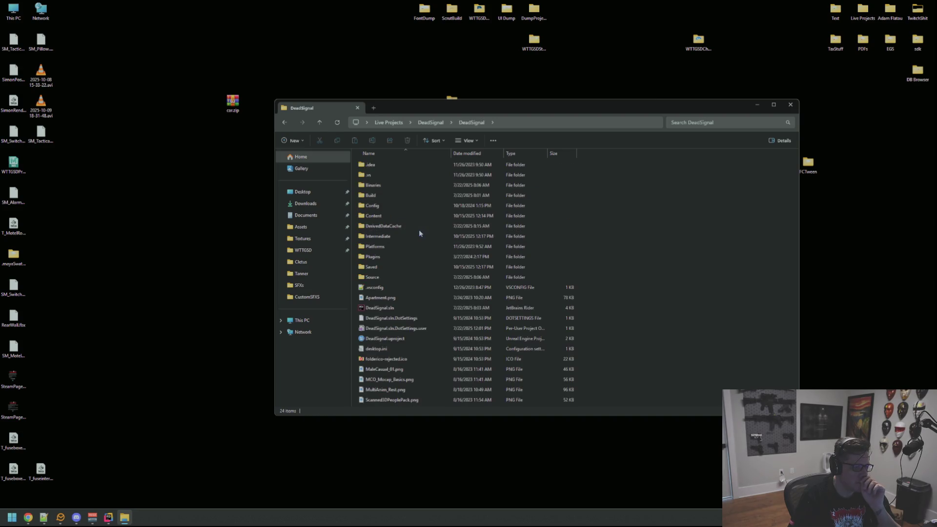
{"action": "double_click", "coordinate": [388, 215]}
{"action": "scroll", "coordinate": [420, 197], "scroll_direction": "down", "scroll_amount": 12}
{"action": "scroll", "coordinate": [425, 195], "scroll_direction": "up", "scroll_amount": 12}
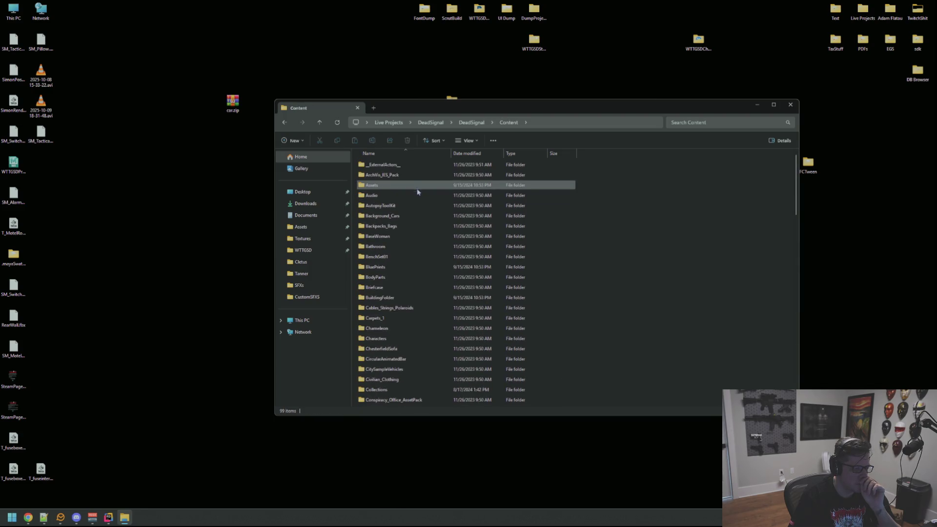
{"action": "double_click", "coordinate": [418, 195]}
{"action": "double_click", "coordinate": [397, 185]}
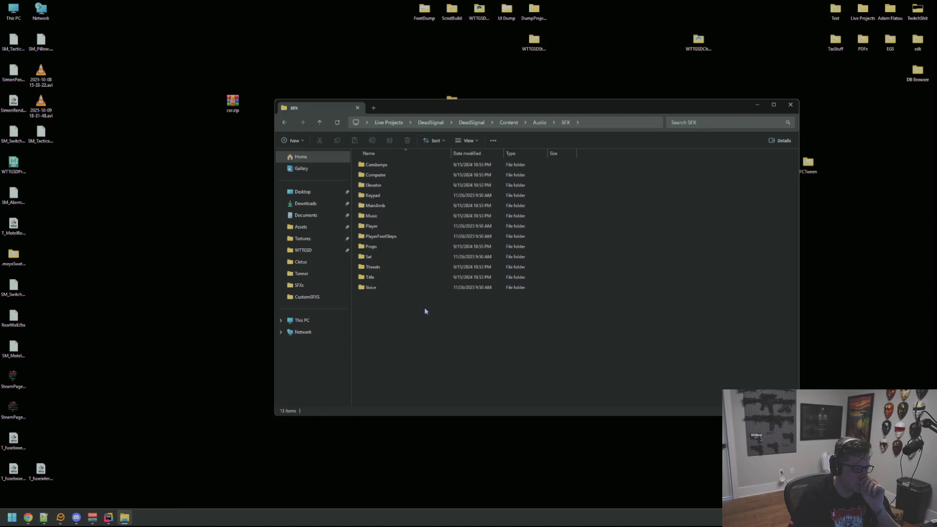
- Sort the Player folder by type, then open Props and sort it by type
{"action": "double_click", "coordinate": [386, 226]}
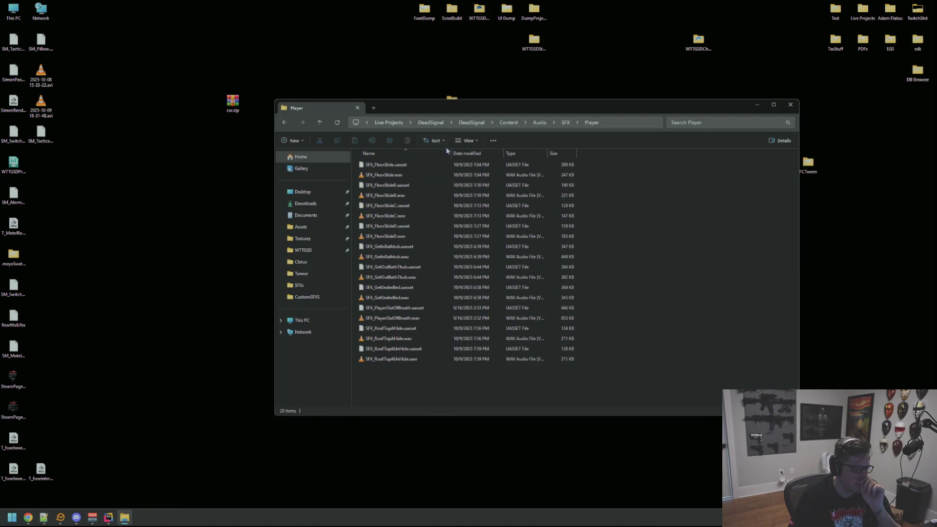
{"action": "left_click", "coordinate": [520, 153]}
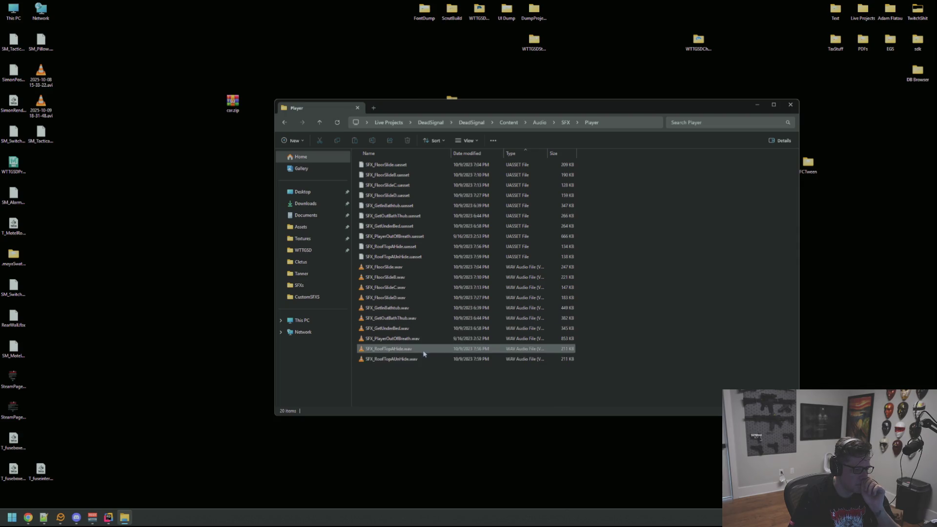
{"action": "left_click", "coordinate": [565, 122]}
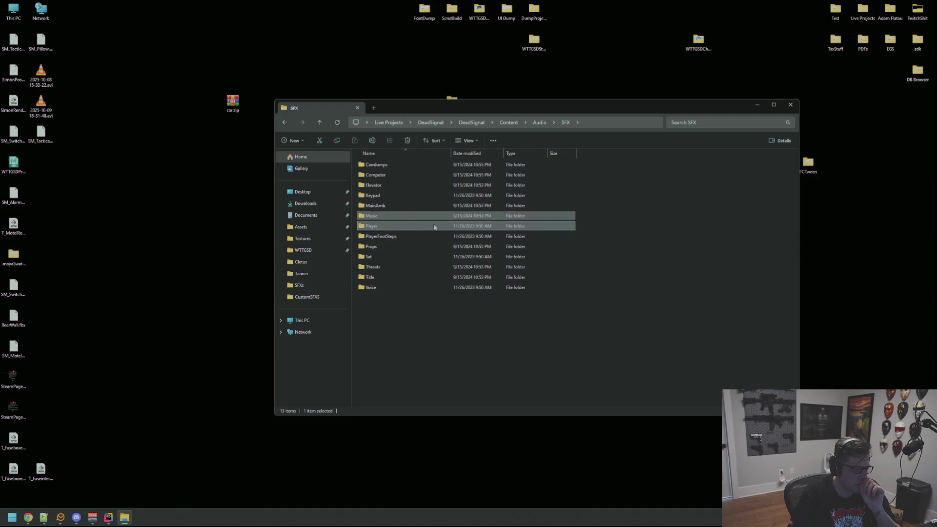
{"action": "double_click", "coordinate": [395, 247]}
{"action": "left_click", "coordinate": [522, 153]}
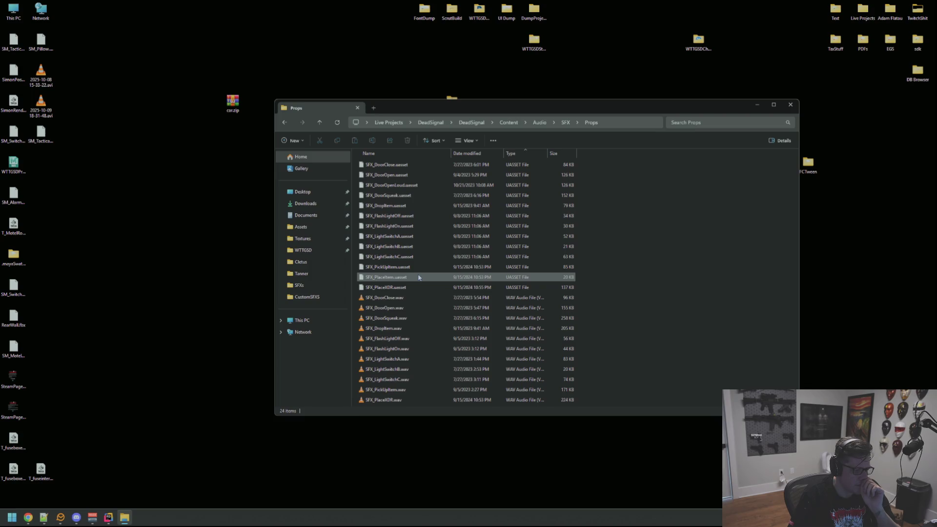
- Preview SFX_FlashLightOn.wav, SFX_FlashLightOff.wav and SFX_PickUpItem.wav, then close the media player
{"action": "double_click", "coordinate": [408, 350]}
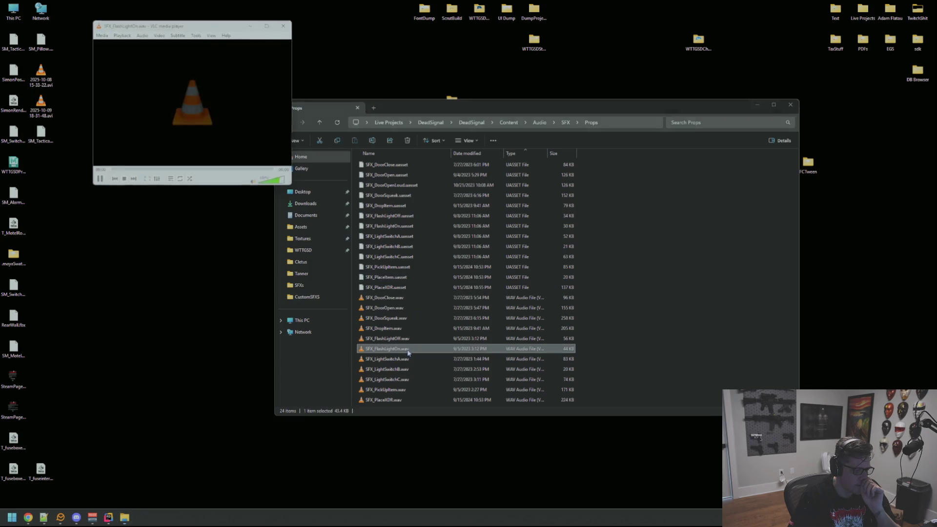
{"action": "left_click", "coordinate": [408, 348]}
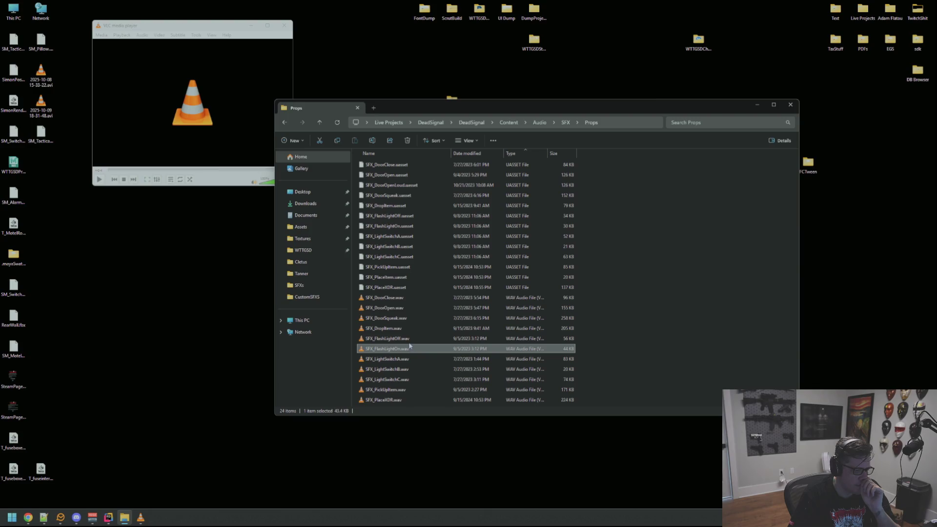
{"action": "left_click", "coordinate": [409, 342]}
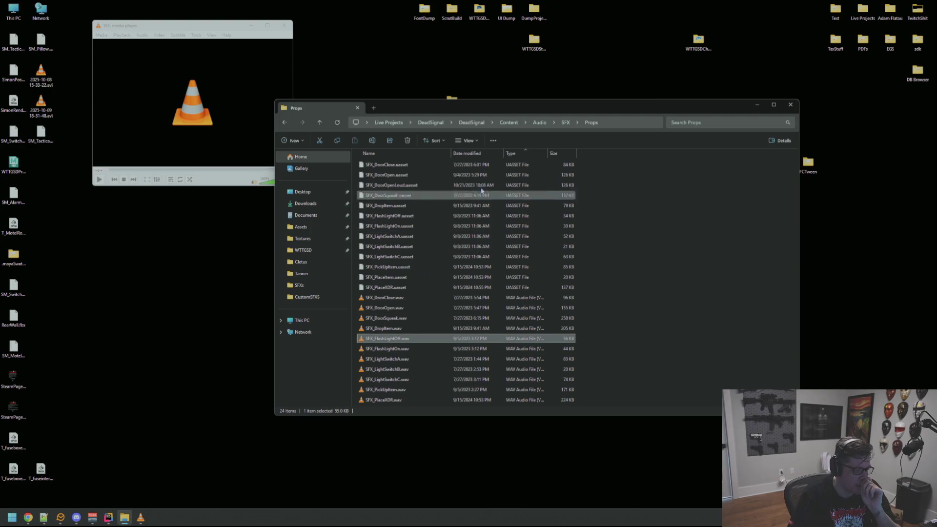
{"action": "double_click", "coordinate": [418, 390]}
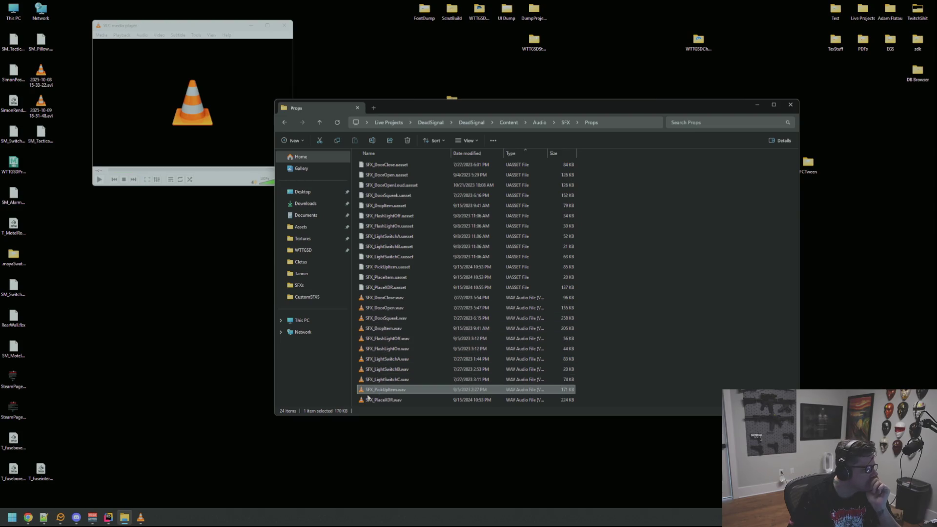
{"action": "key", "text": "alt+Tab"}
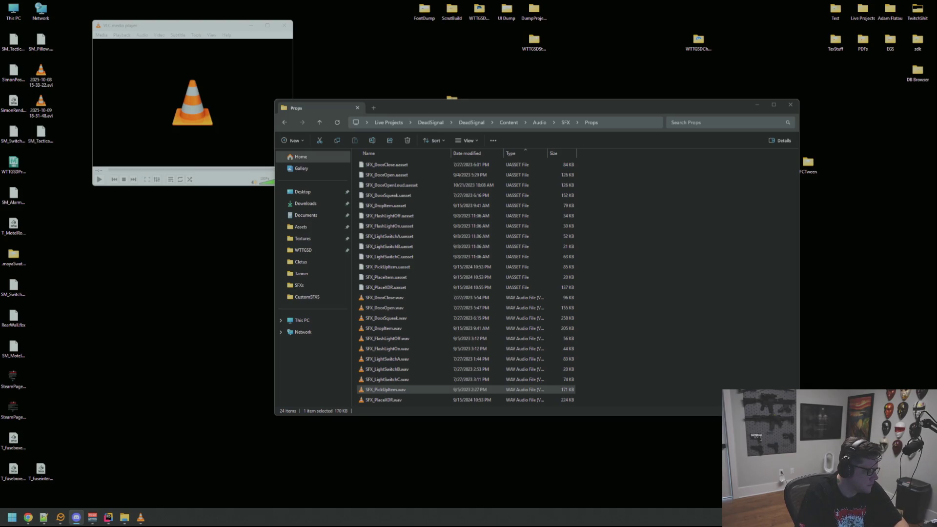
{"action": "mouse_move", "coordinate": [388, 390]}
{"action": "left_mouse_down"}
{"action": "mouse_move", "coordinate": [146, 441]}
{"action": "mouse_move", "coordinate": [0, 439]}
{"action": "left_mouse_up"}
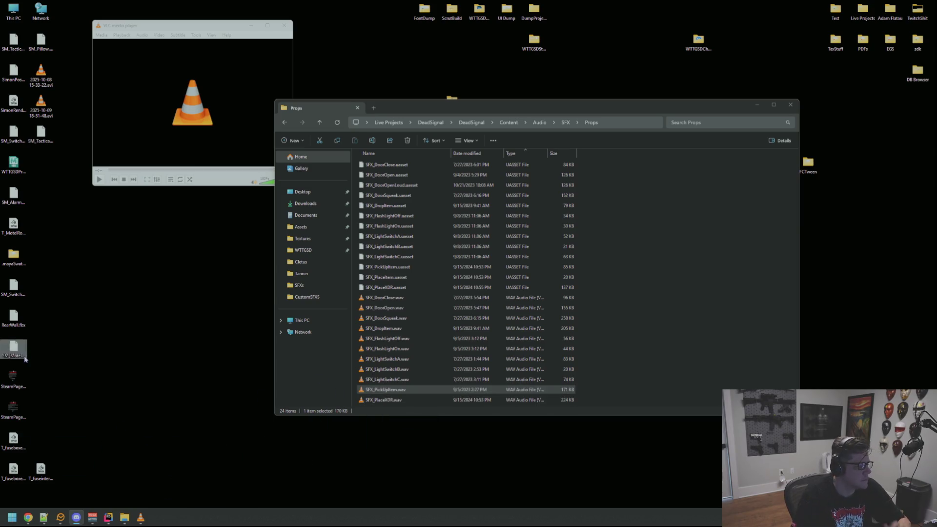
{"action": "left_click", "coordinate": [388, 392]}
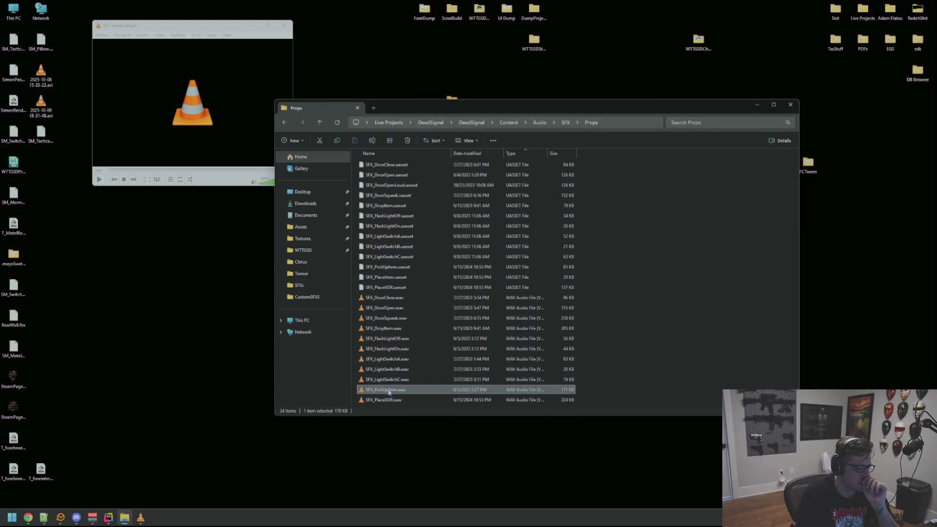
{"action": "mouse_move", "coordinate": [407, 107]}
{"action": "left_mouse_down"}
{"action": "mouse_move", "coordinate": [470, 67]}
{"action": "mouse_move", "coordinate": [460, 86]}
{"action": "left_mouse_up"}
{"action": "left_click", "coordinate": [284, 26]}
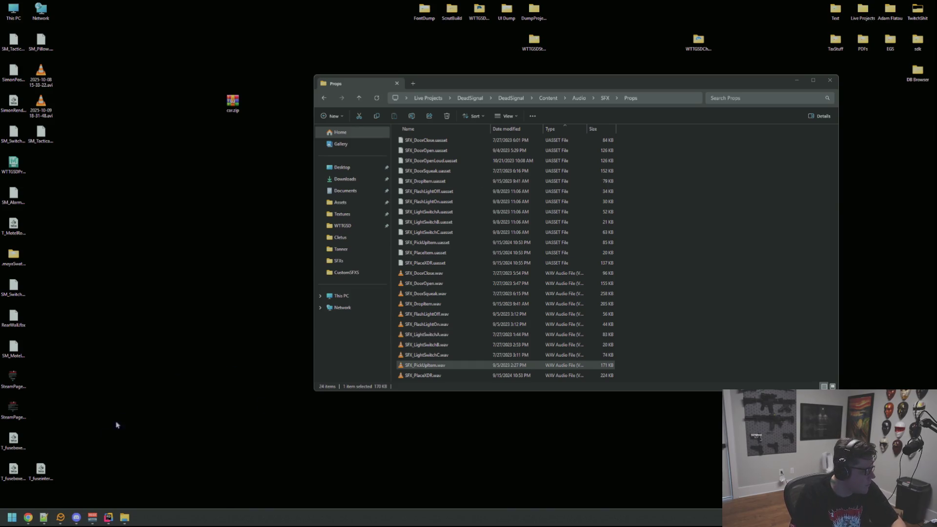
{"action": "left_click", "coordinate": [120, 521]}
- Type Beam->SetVis below the SetMaterial line in ToggleLight of Flashlight.cpp
{"action": "left_click", "coordinate": [109, 519]}
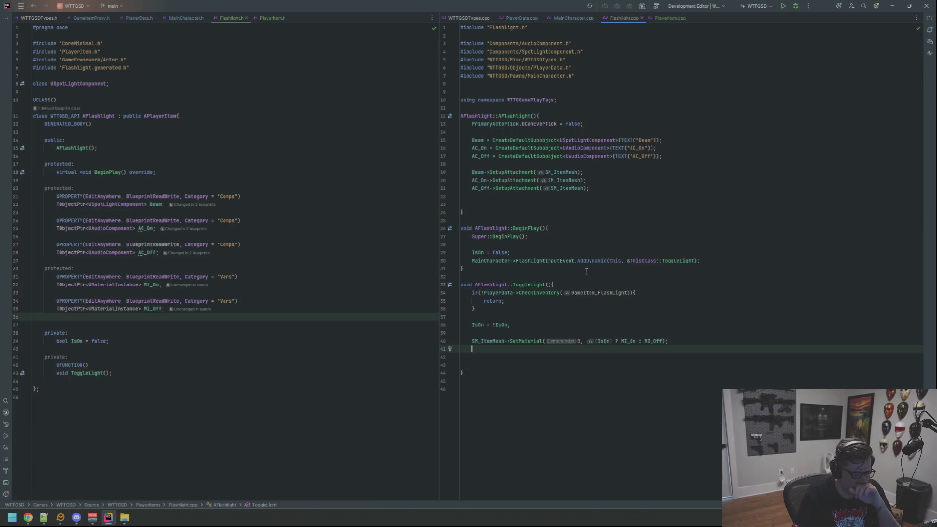
{"action": "mouse_move", "coordinate": [591, 341]}
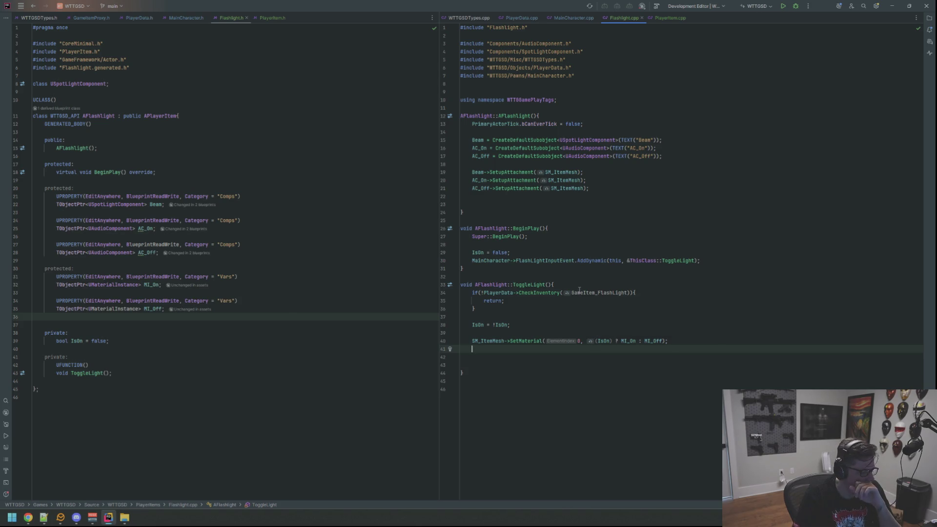
{"action": "mouse_move", "coordinate": [579, 290]}
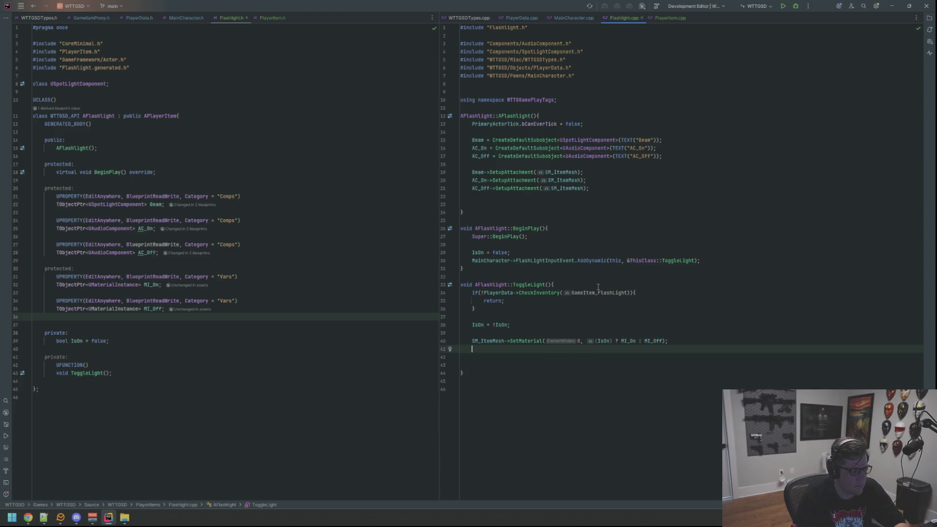
{"action": "type", "text": "Beam-"}
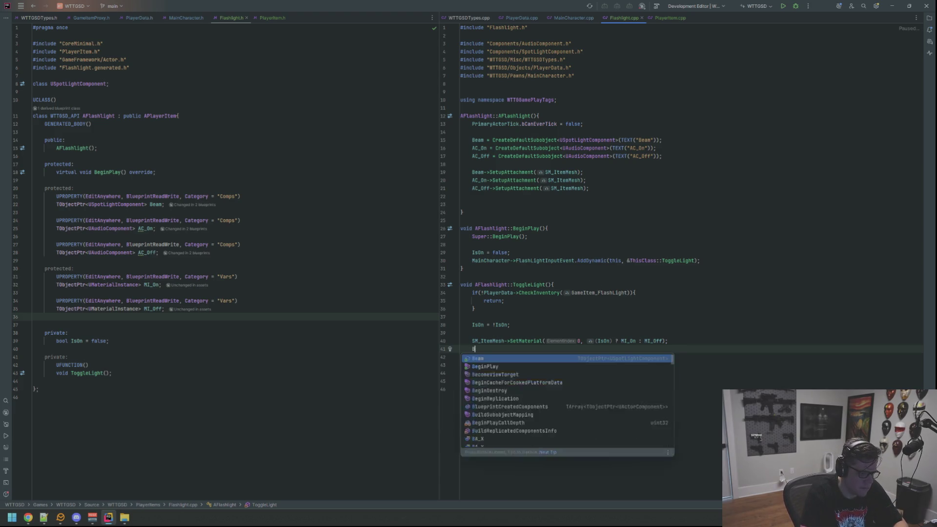
{"action": "type", "text": ">Set"}
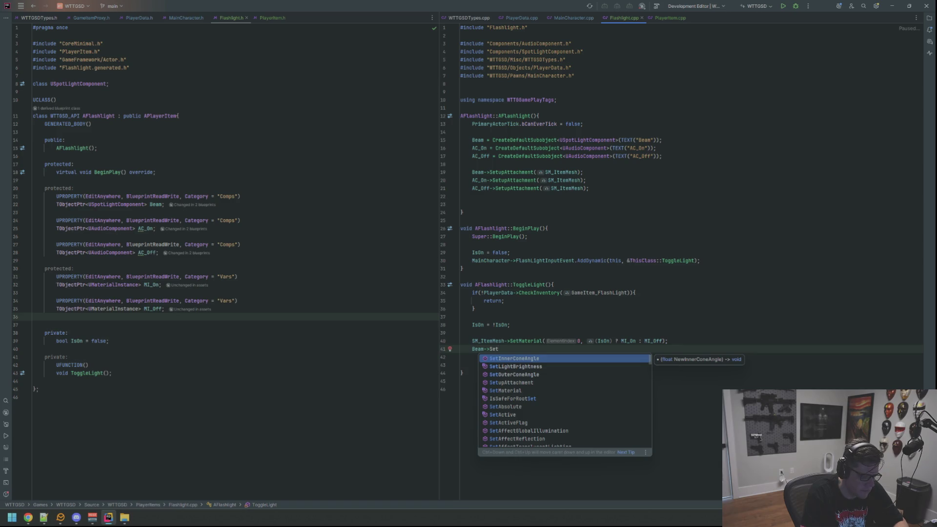
{"action": "key", "text": "BackSpace"}
{"action": "key", "text": "BackSpace"}
{"action": "type", "text": "etvis"}
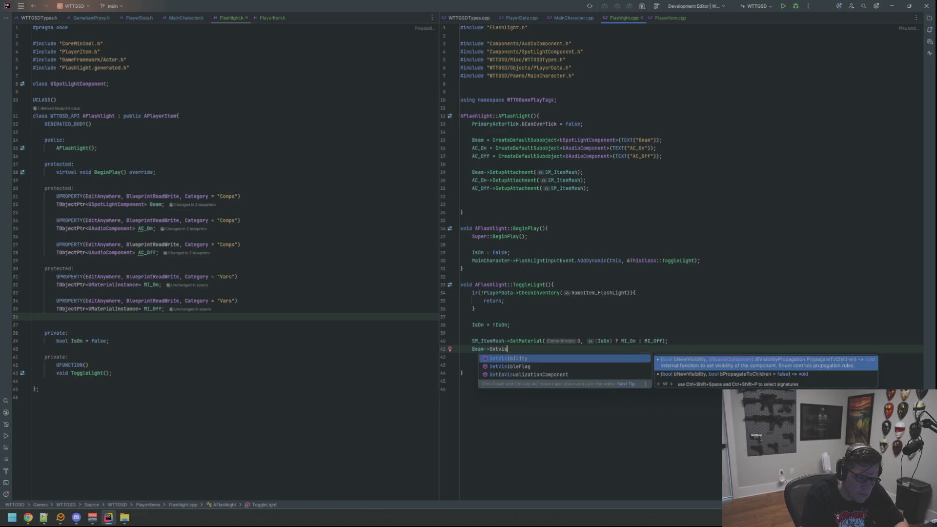
{"action": "key", "text": "Escape"}
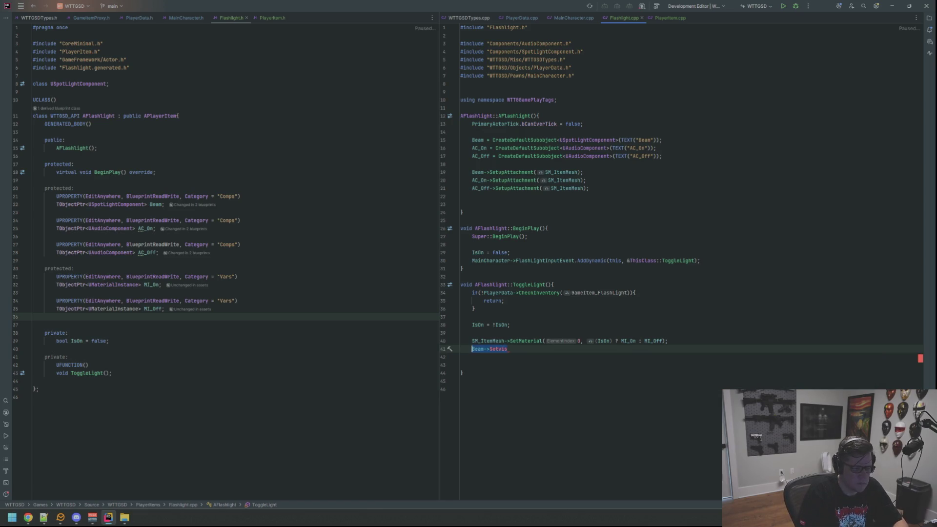
{"action": "key", "text": "shift"}
{"action": "key", "text": "shift"}
- Search for LightInterface, open LightSourceInterface.cpp, then close its tab
{"action": "type", "text": "Lig"}
{"action": "key", "text": "BackSpace"}
{"action": "key", "text": "BackSpace"}
{"action": "key", "text": "BackSpace"}
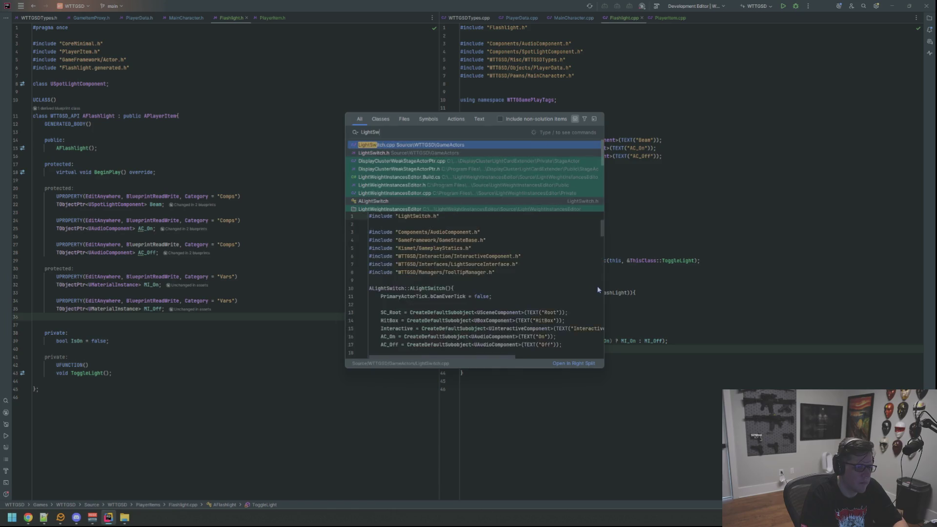
{"action": "type", "text": "LightInterface"}
{"action": "key", "text": "ctrl+a"}
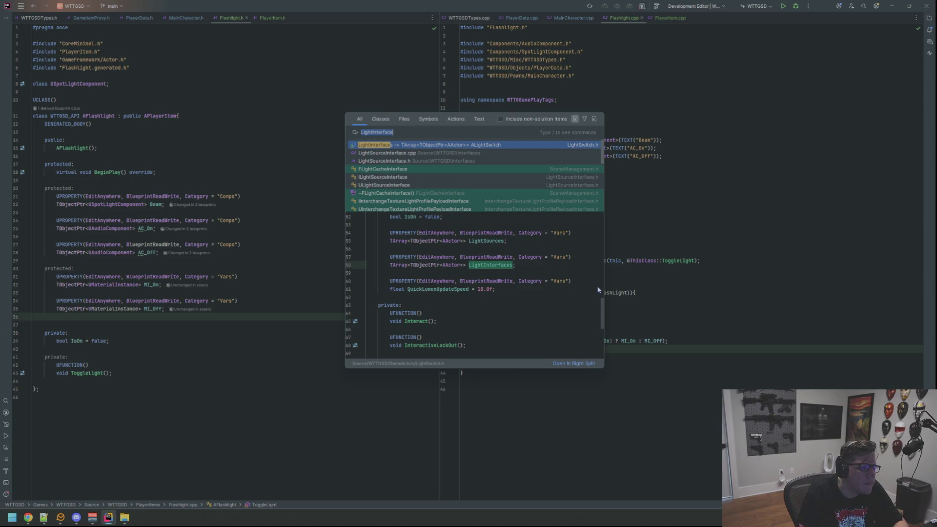
{"action": "key", "text": "Down"}
{"action": "key", "text": "Return"}
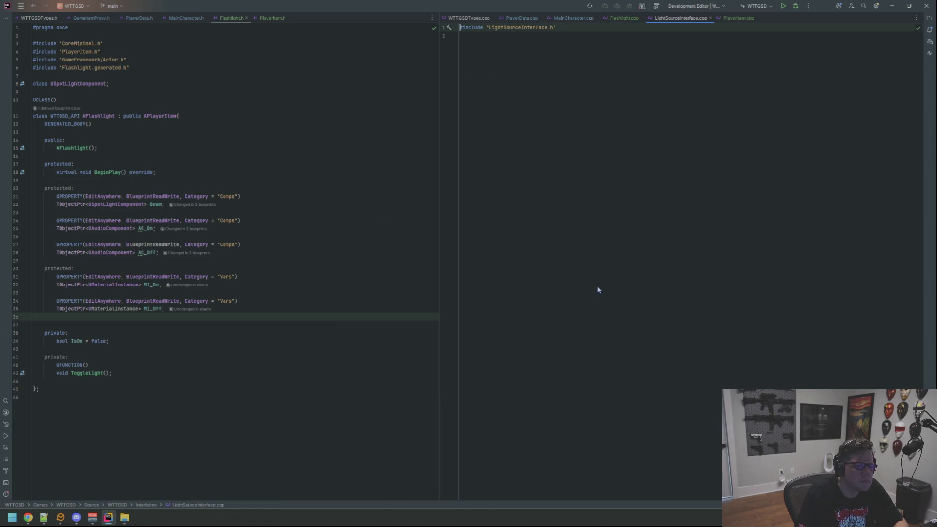
{"action": "middle_click", "coordinate": [671, 21]}
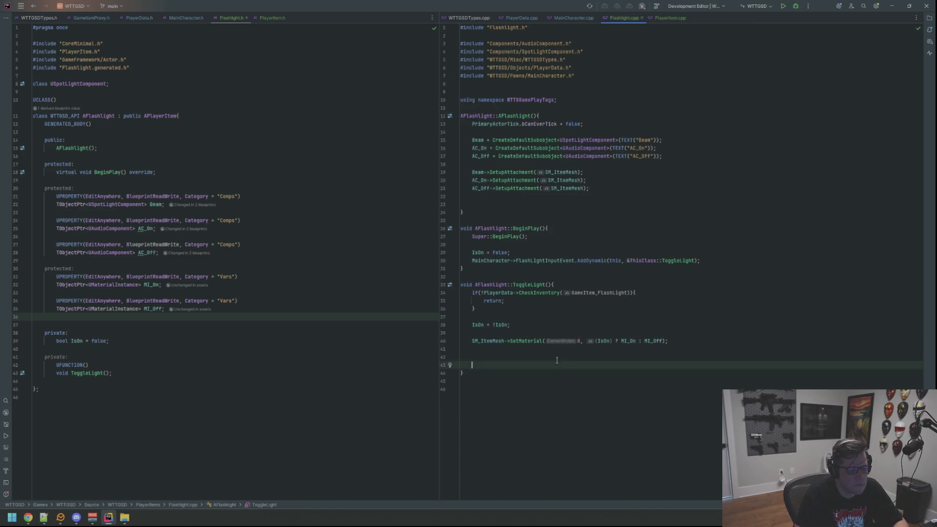
- Return to line 41 of Flashlight.cpp and rebuild the game project until it succeeds
{"action": "key", "text": "shift"}
{"action": "key", "text": "shift"}
{"action": "key", "text": "Escape"}
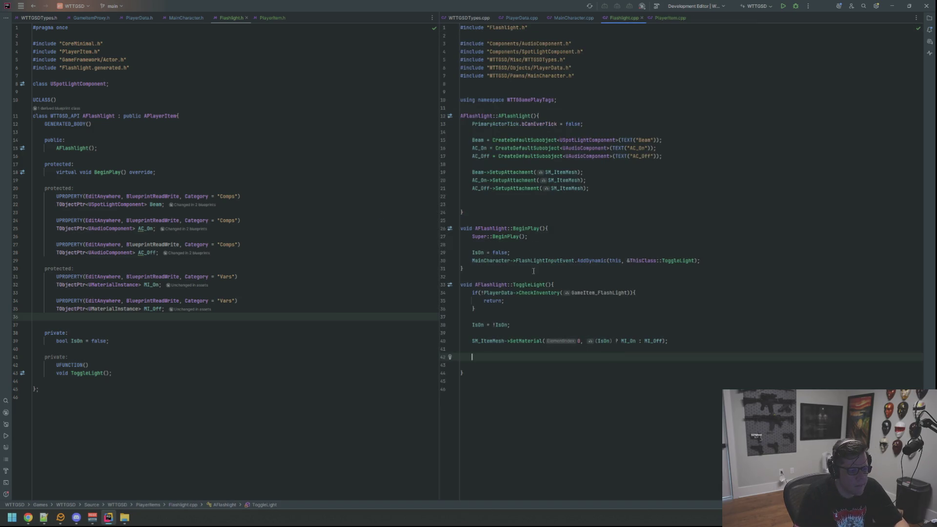
{"action": "left_click", "coordinate": [532, 350]}
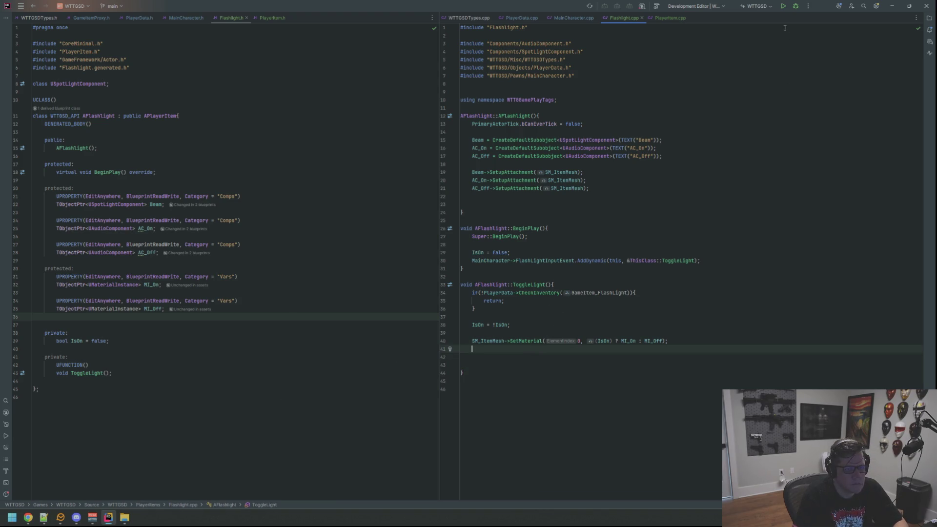
{"action": "left_click", "coordinate": [783, 6]}
{"action": "mouse_move", "coordinate": [536, 156]}
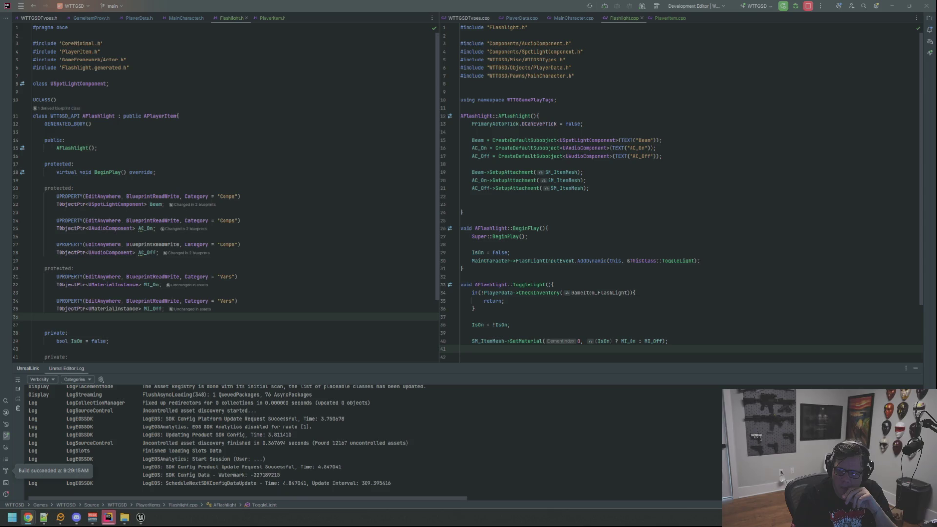
{"action": "key", "text": "alt+Tab"}
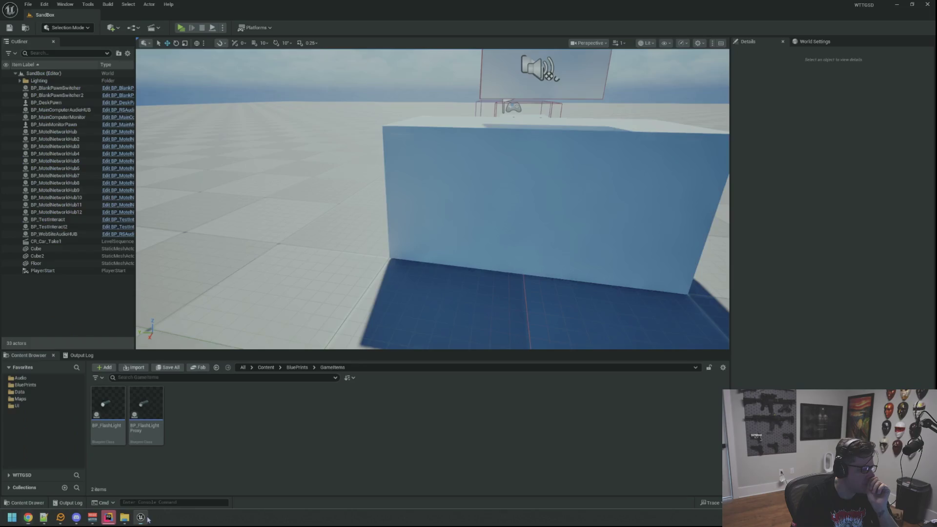
- Navigate the Content Browser to WTTGSD > Content > Assets > 3D > BPs
{"action": "scroll", "coordinate": [401, 282], "scroll_direction": "down", "scroll_amount": 2}
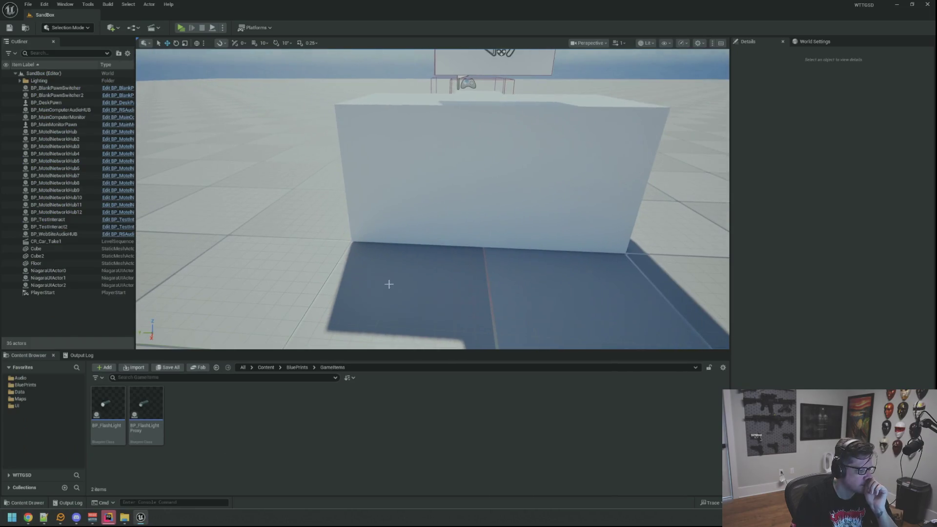
{"action": "left_click", "coordinate": [50, 385]}
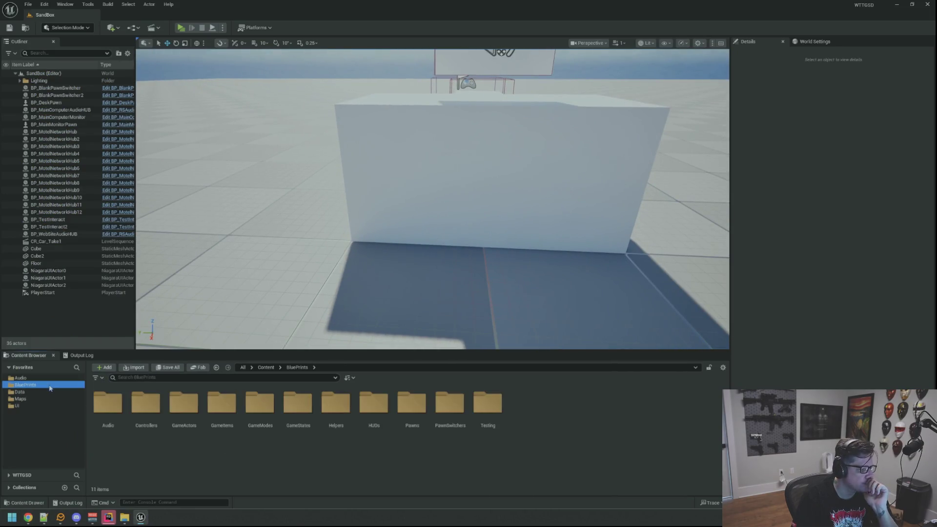
{"action": "left_click", "coordinate": [38, 475]}
{"action": "left_click", "coordinate": [13, 433]}
{"action": "left_click", "coordinate": [28, 440]}
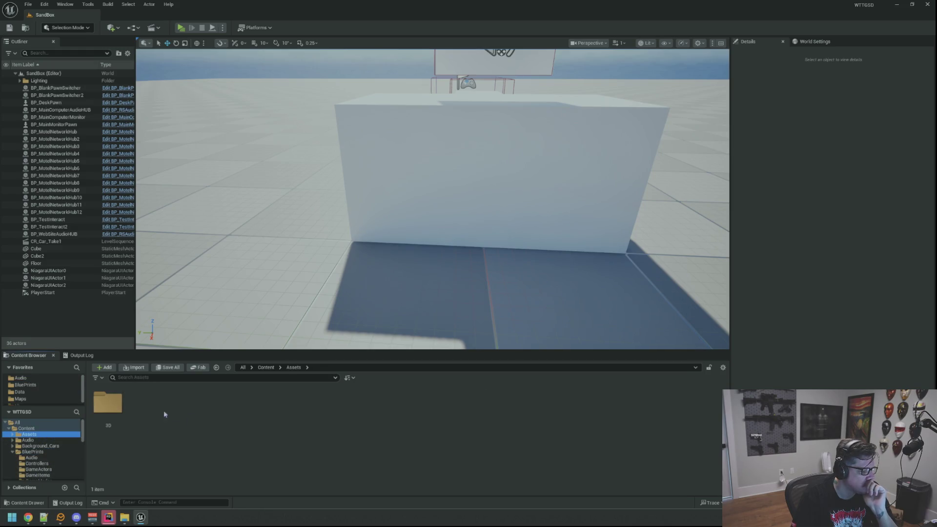
{"action": "left_click", "coordinate": [145, 403]}
{"action": "double_click", "coordinate": [108, 403]}
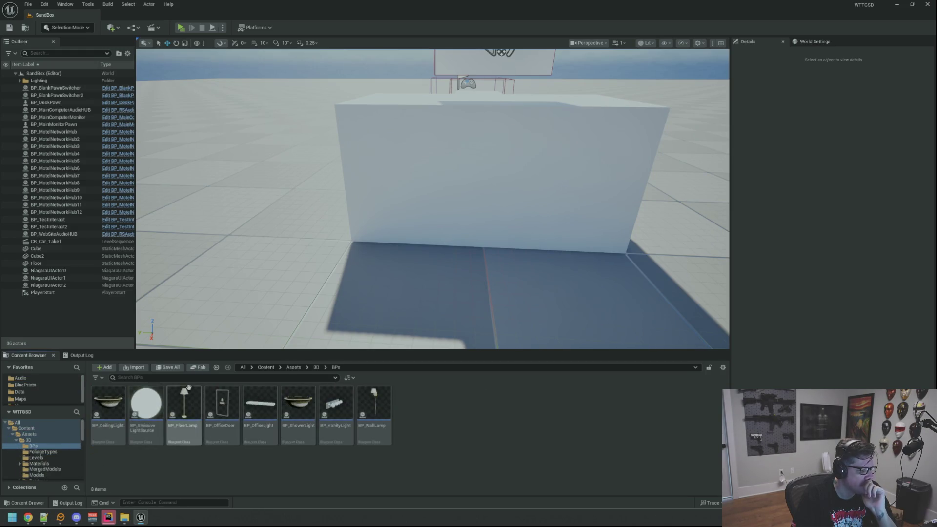
- Open BP_CeilingLight, review its ToggleLight graph, then close it
{"action": "left_click_drag", "start_coordinate": [108, 402], "coordinate": [283, 320]}
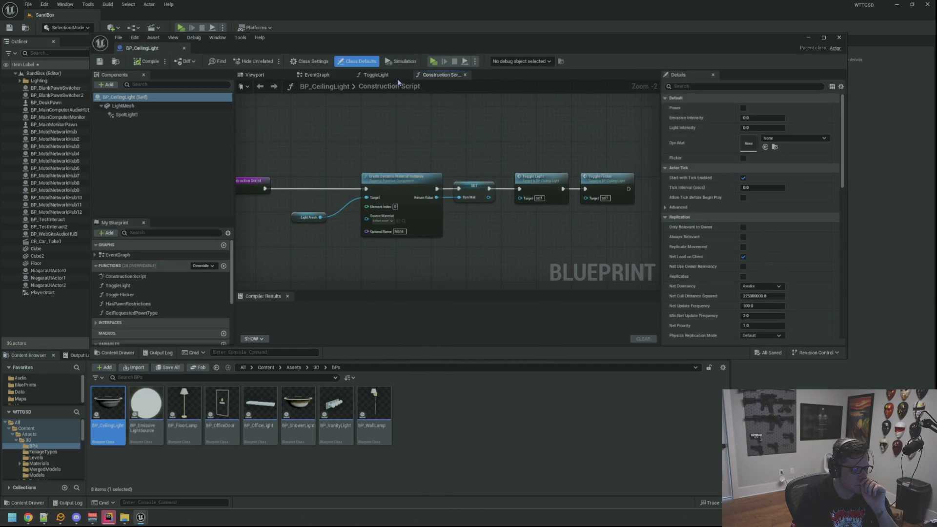
{"action": "left_click", "coordinate": [383, 74]}
{"action": "scroll", "coordinate": [416, 157], "scroll_direction": "up", "scroll_amount": 1}
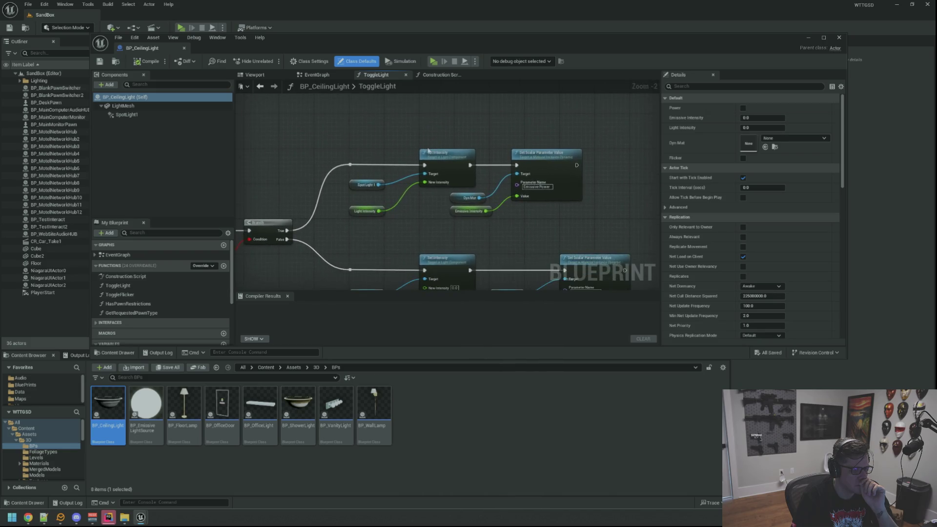
{"action": "mouse_move", "coordinate": [427, 151]}
{"action": "left_mouse_down"}
{"action": "mouse_move", "coordinate": [396, 149]}
{"action": "mouse_move", "coordinate": [419, 132]}
{"action": "left_mouse_up"}
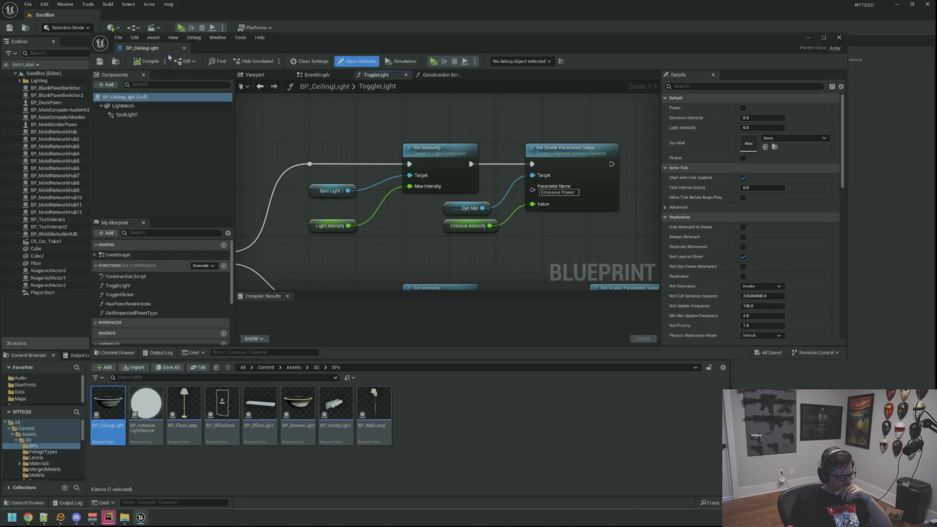
{"action": "key", "text": "alt+Tab"}
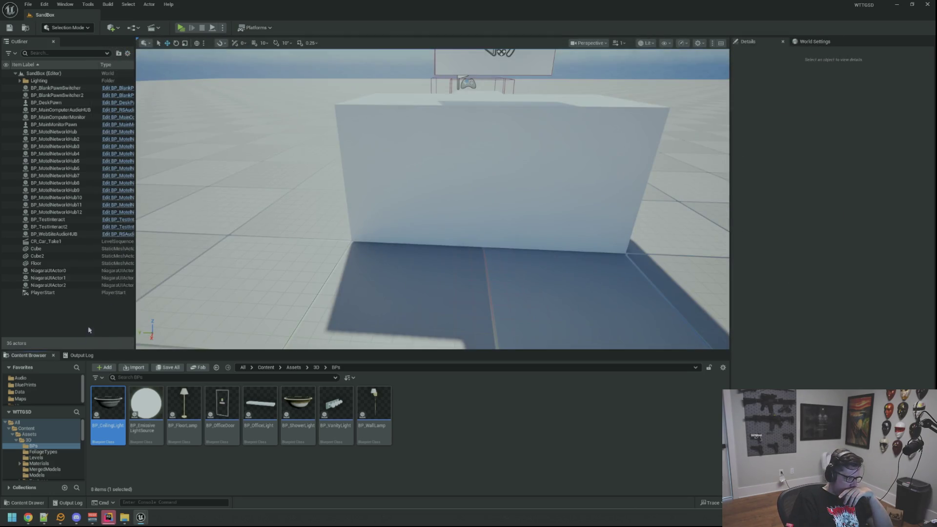
- Open the Motel level from the Maps favorites folder
{"action": "left_click", "coordinate": [20, 399]}
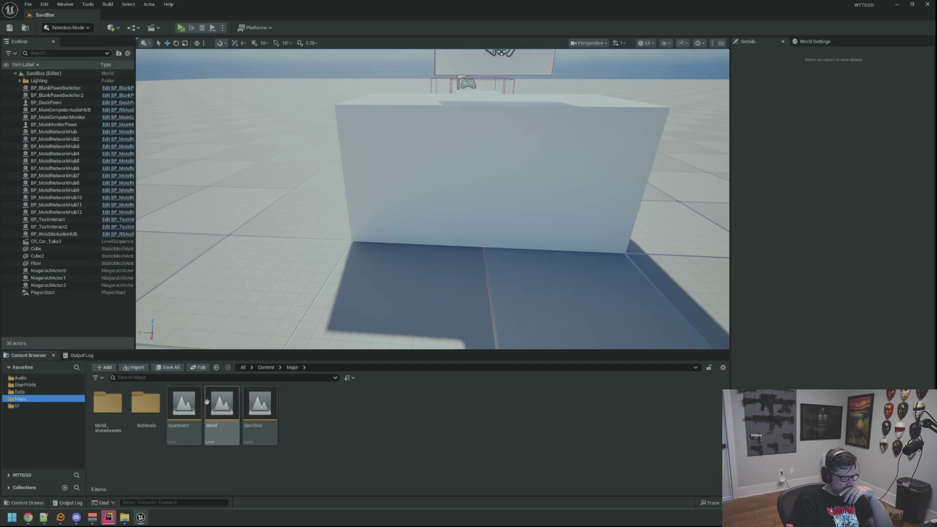
{"action": "double_click", "coordinate": [206, 401]}
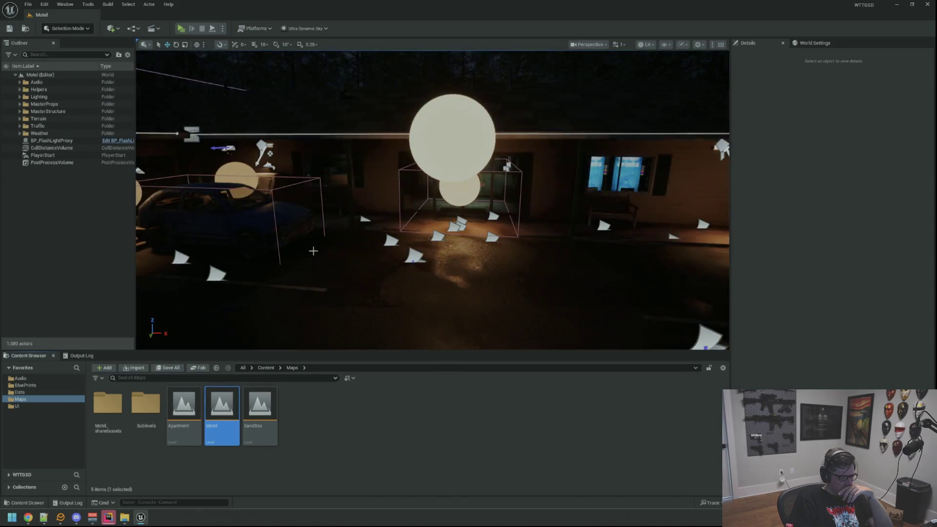
{"action": "mouse_move", "coordinate": [313, 251]}
{"action": "left_mouse_down"}
{"action": "mouse_move", "coordinate": [390, 219]}
{"action": "mouse_move", "coordinate": [376, 217]}
{"action": "mouse_move", "coordinate": [451, 221]}
{"action": "mouse_move", "coordinate": [453, 229]}
{"action": "mouse_move", "coordinate": [422, 220]}
{"action": "mouse_move", "coordinate": [434, 223]}
{"action": "left_mouse_up"}
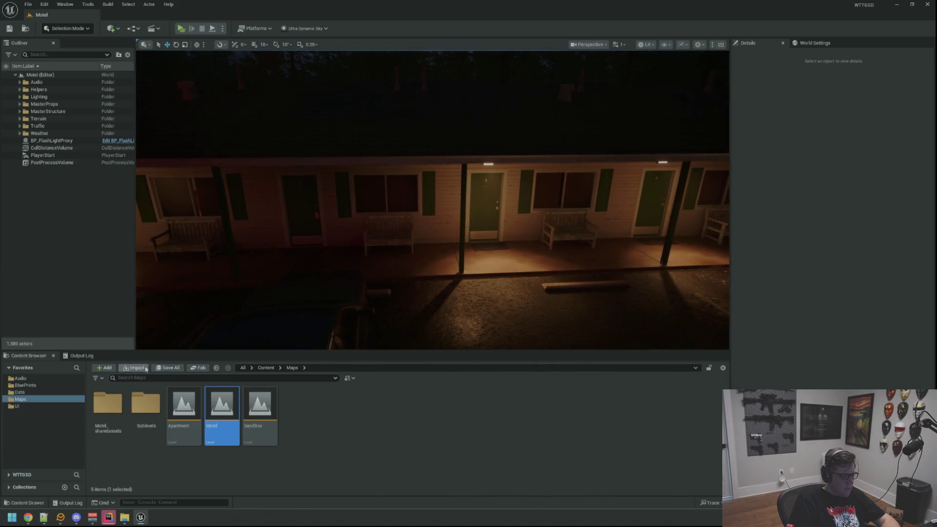
- Open BluePrints > GameItems and drag BP_FlashLightProxy into the level
{"action": "left_click", "coordinate": [69, 385]}
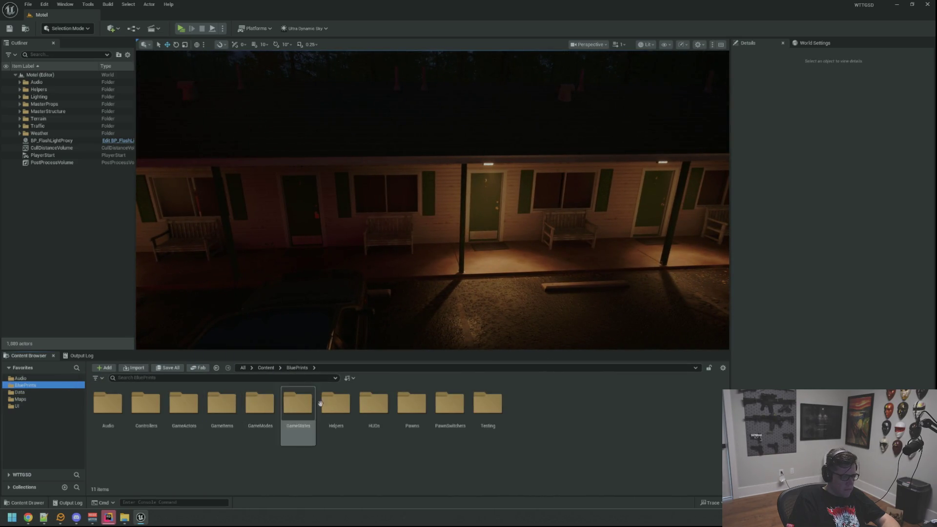
{"action": "double_click", "coordinate": [222, 406]}
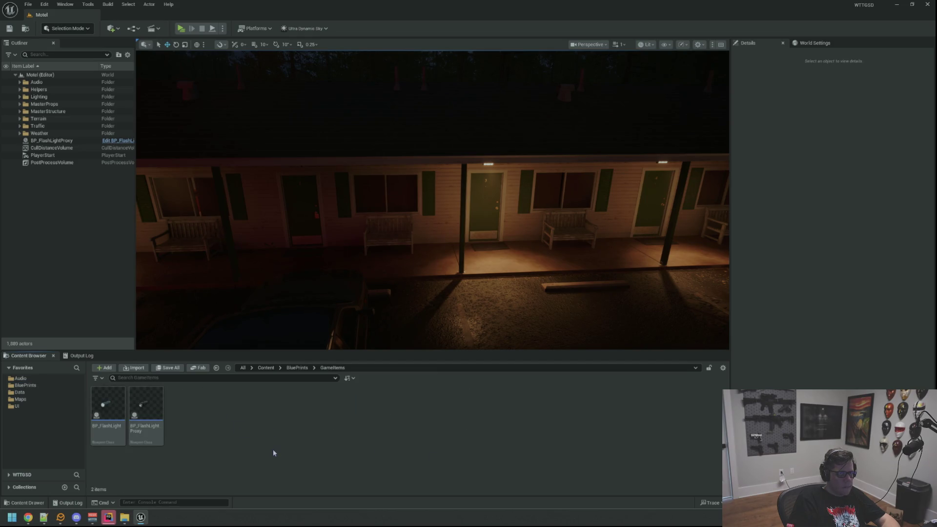
{"action": "mouse_move", "coordinate": [151, 406]}
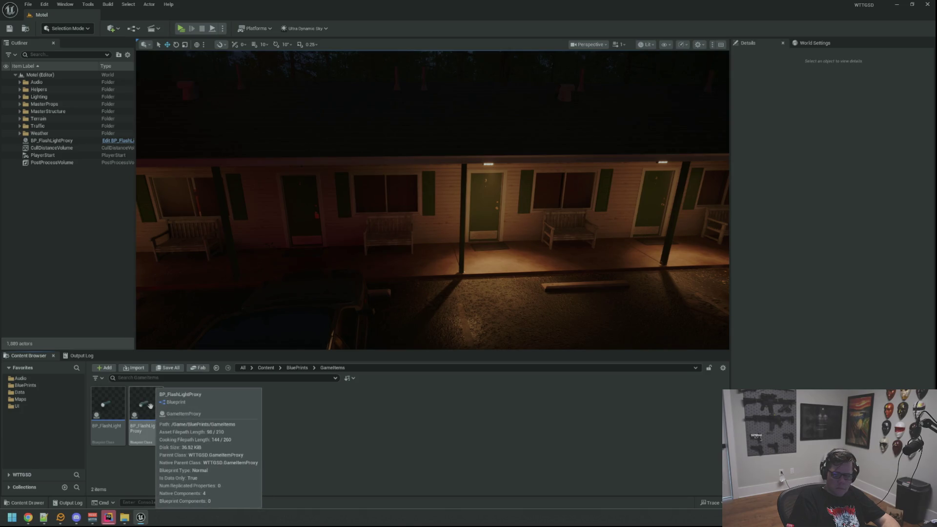
{"action": "mouse_move", "coordinate": [151, 406]}
{"action": "left_mouse_down"}
{"action": "mouse_move", "coordinate": [187, 395]}
{"action": "mouse_move", "coordinate": [295, 417]}
{"action": "mouse_move", "coordinate": [329, 400]}
{"action": "left_mouse_up"}
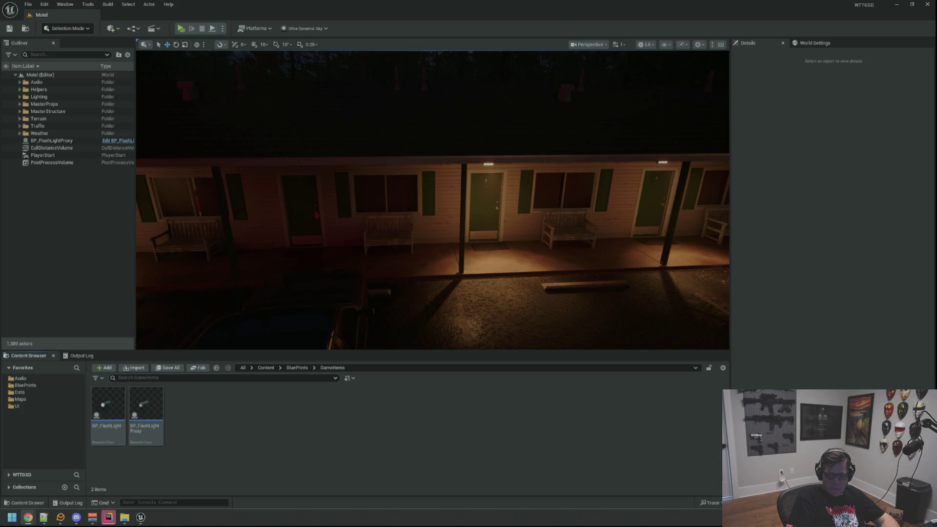
- Drag a BP_FlashLight actor from the Content Browser into the Motel level
{"action": "left_click_drag", "start_coordinate": [496, 195], "coordinate": [490, 204]}
{"action": "left_click_drag", "start_coordinate": [327, 253], "coordinate": [342, 243]}
{"action": "left_click_drag", "start_coordinate": [183, 345], "coordinate": [183, 346]}
{"action": "mouse_move", "coordinate": [113, 401]}
{"action": "left_mouse_down"}
{"action": "mouse_move", "coordinate": [457, 270]}
{"action": "mouse_move", "coordinate": [459, 202]}
{"action": "mouse_move", "coordinate": [347, 220]}
{"action": "left_mouse_up"}
- Show helpers and move the flashlight along X onto the porch beside the door and bench
{"action": "mouse_move", "coordinate": [553, 191]}
{"action": "left_mouse_down"}
{"action": "mouse_move", "coordinate": [553, 180]}
{"action": "mouse_move", "coordinate": [552, 192]}
{"action": "left_mouse_up"}
{"action": "key", "text": "g"}
{"action": "left_click_drag", "start_coordinate": [466, 198], "coordinate": [341, 147]}
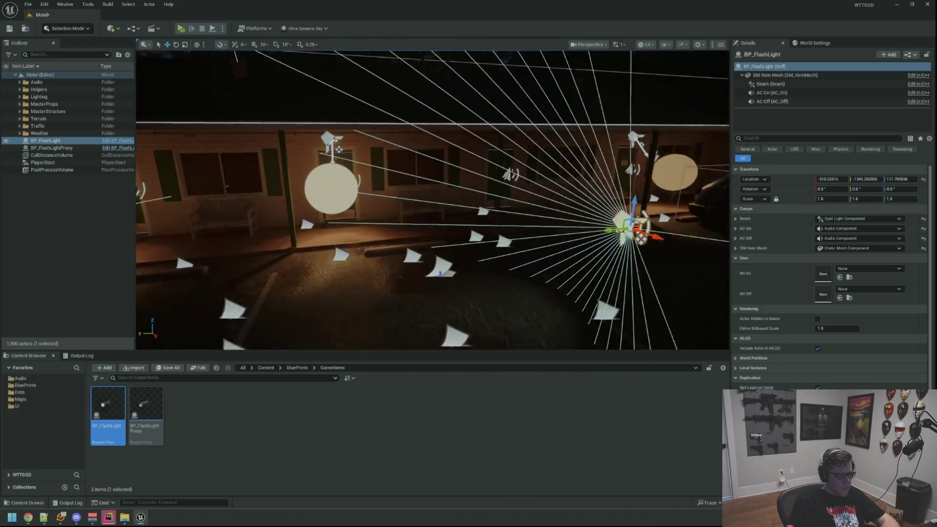
{"action": "mouse_move", "coordinate": [649, 233]}
{"action": "left_mouse_down"}
{"action": "mouse_move", "coordinate": [576, 230]}
{"action": "mouse_move", "coordinate": [520, 205]}
{"action": "left_mouse_up"}
{"action": "mouse_move", "coordinate": [434, 195]}
{"action": "left_mouse_down"}
{"action": "mouse_move", "coordinate": [429, 166]}
{"action": "mouse_move", "coordinate": [395, 146]}
{"action": "mouse_move", "coordinate": [430, 215]}
{"action": "mouse_move", "coordinate": [425, 204]}
{"action": "mouse_move", "coordinate": [444, 195]}
{"action": "left_mouse_up"}
{"action": "left_click_drag", "start_coordinate": [532, 240], "coordinate": [512, 244]}
{"action": "mouse_move", "coordinate": [432, 200]}
{"action": "left_mouse_down"}
{"action": "mouse_move", "coordinate": [423, 202]}
{"action": "mouse_move", "coordinate": [433, 200]}
{"action": "left_mouse_up"}
{"action": "mouse_move", "coordinate": [495, 223]}
{"action": "left_mouse_down"}
{"action": "mouse_move", "coordinate": [490, 232]}
{"action": "mouse_move", "coordinate": [484, 218]}
{"action": "mouse_move", "coordinate": [451, 208]}
{"action": "left_mouse_up"}
{"action": "left_click", "coordinate": [115, 143]}
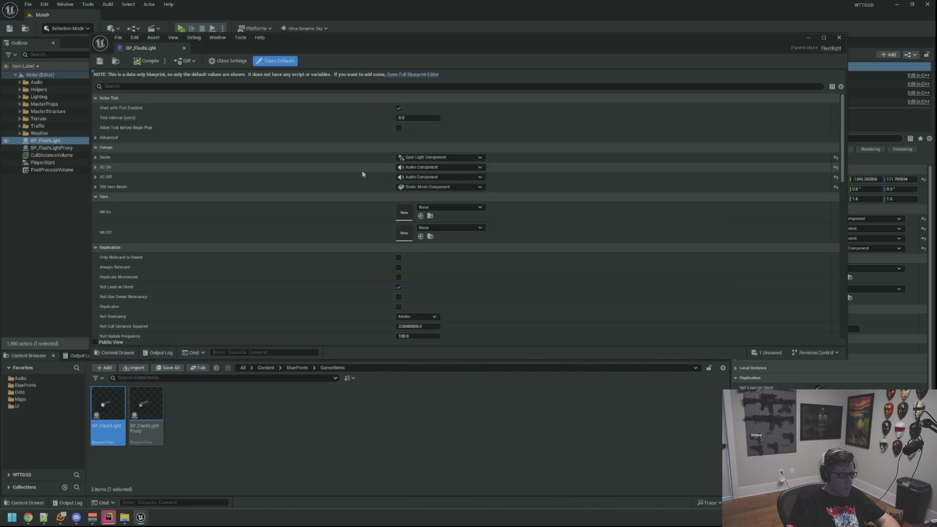
{"action": "left_click", "coordinate": [398, 75]}
{"action": "key", "text": "alt+Tab"}
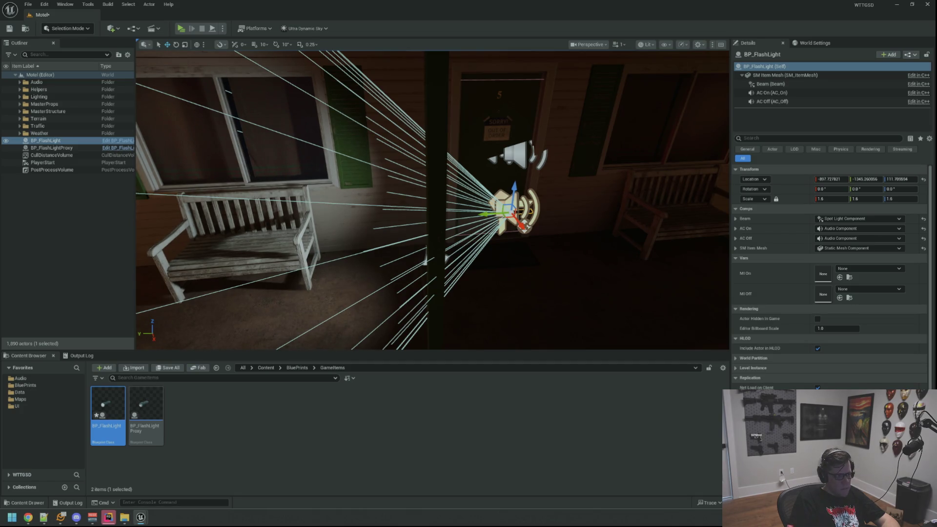
{"action": "mouse_move", "coordinate": [163, 73]}
{"action": "left_mouse_down"}
{"action": "mouse_move", "coordinate": [162, 93]}
{"action": "mouse_move", "coordinate": [157, 71]}
{"action": "left_mouse_up"}
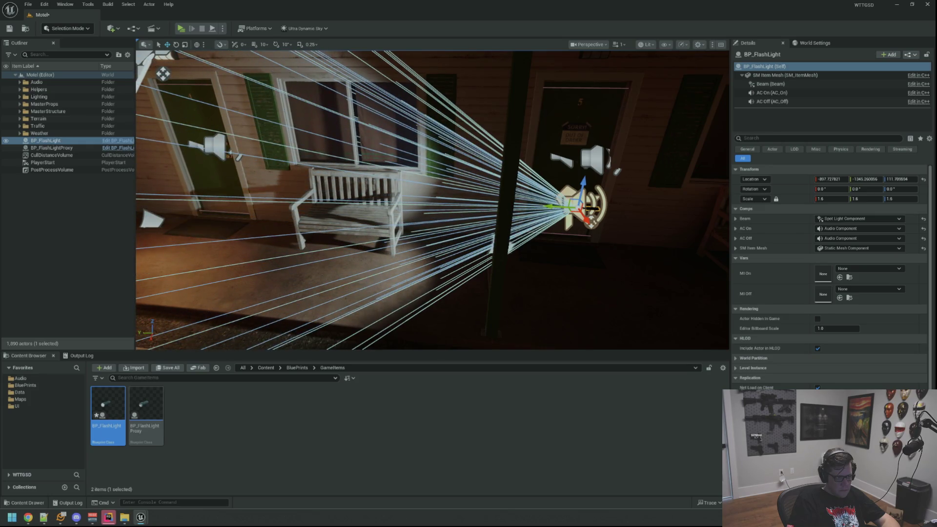
{"action": "left_click_drag", "start_coordinate": [429, 205], "coordinate": [331, 186]}
- Focus on BP_FlashLight, set its Z rotation to 90°, then switch to the move gizmo
{"action": "left_click", "coordinate": [68, 195]}
{"action": "double_click", "coordinate": [45, 140]}
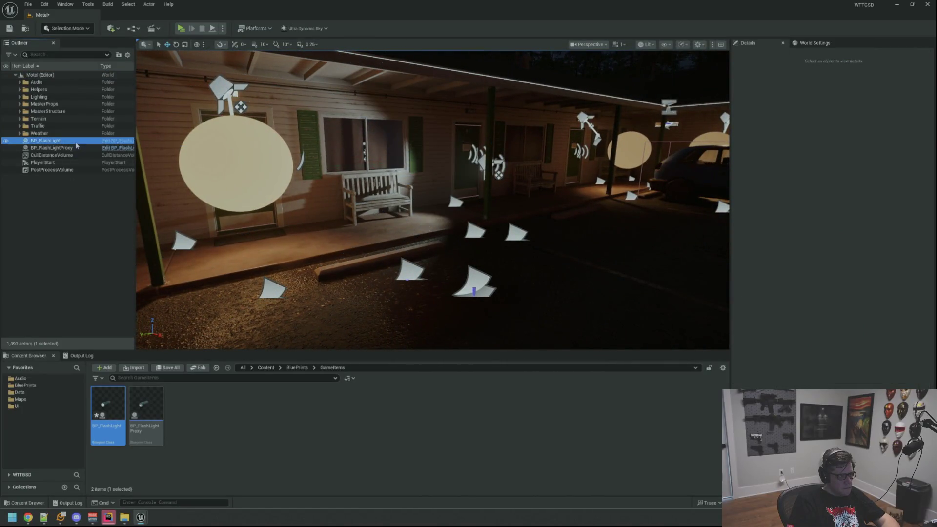
{"action": "mouse_move", "coordinate": [439, 196]}
{"action": "left_mouse_down"}
{"action": "mouse_move", "coordinate": [454, 229]}
{"action": "mouse_move", "coordinate": [466, 187]}
{"action": "left_mouse_up"}
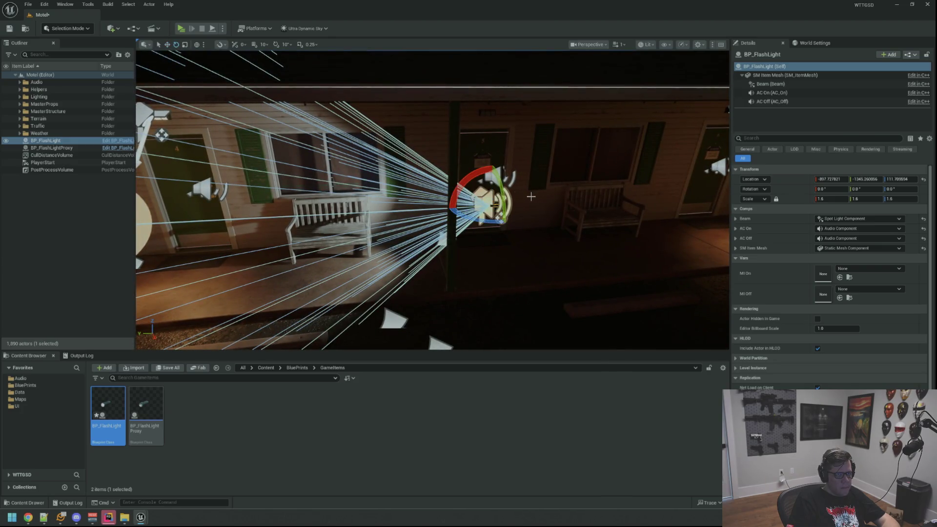
{"action": "left_click_drag", "start_coordinate": [495, 220], "coordinate": [505, 222]}
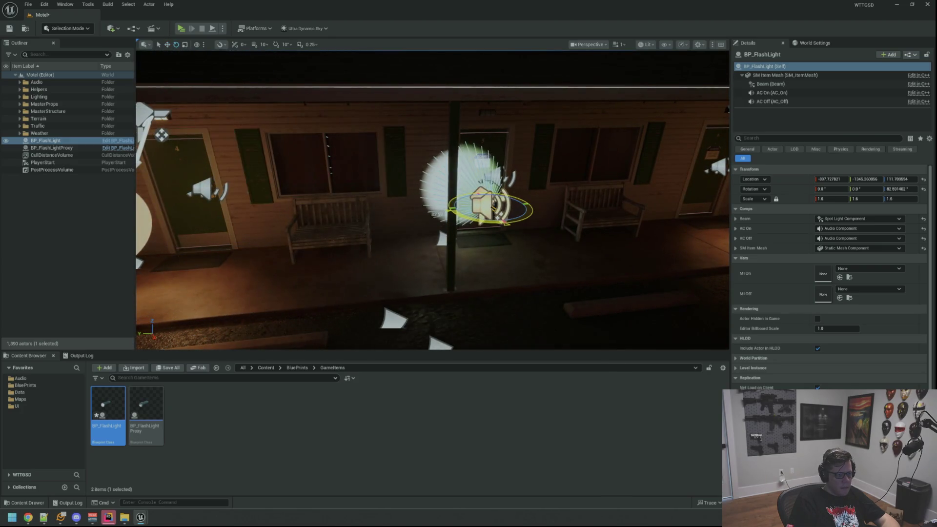
{"action": "left_click", "coordinate": [889, 190]}
{"action": "type", "text": "90"}
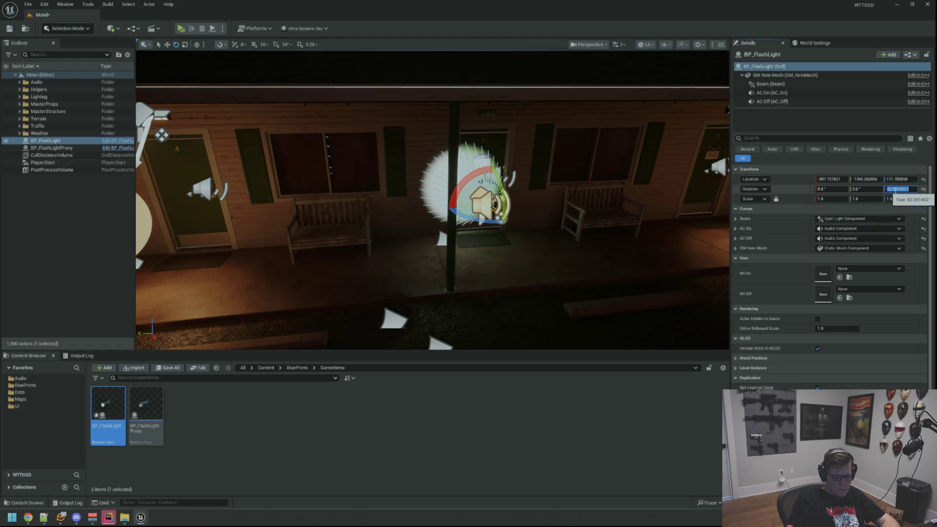
{"action": "key", "text": "Return"}
{"action": "mouse_move", "coordinate": [495, 188]}
{"action": "left_mouse_down"}
{"action": "mouse_move", "coordinate": [481, 198]}
{"action": "mouse_move", "coordinate": [630, 229]}
{"action": "mouse_move", "coordinate": [591, 217]}
{"action": "mouse_move", "coordinate": [694, 261]}
{"action": "mouse_move", "coordinate": [575, 209]}
{"action": "left_mouse_up"}
{"action": "key", "text": "w"}
{"action": "scroll", "coordinate": [575, 210], "scroll_direction": "up", "scroll_amount": 5}
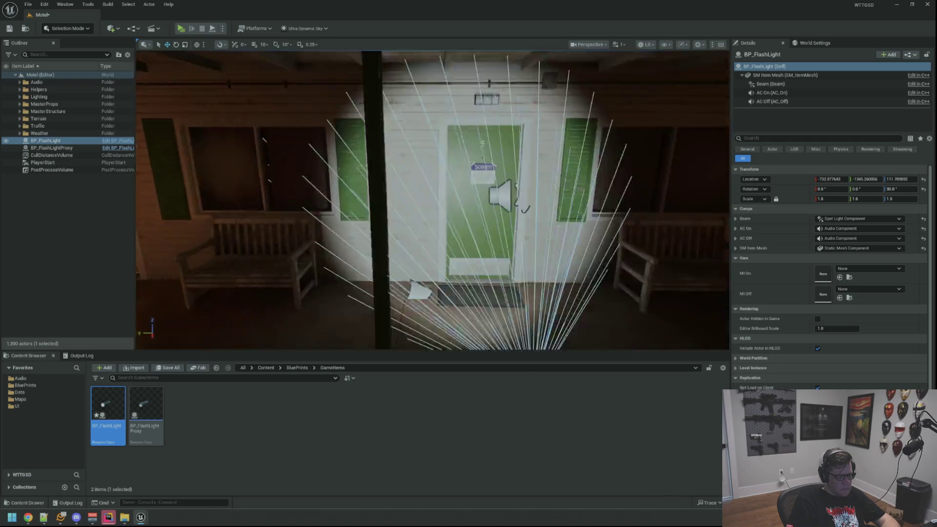
- Save all changes to the Motel level and BP_FlashLight with Ctrl+S
{"action": "scroll", "coordinate": [576, 210], "scroll_direction": "down", "scroll_amount": 5}
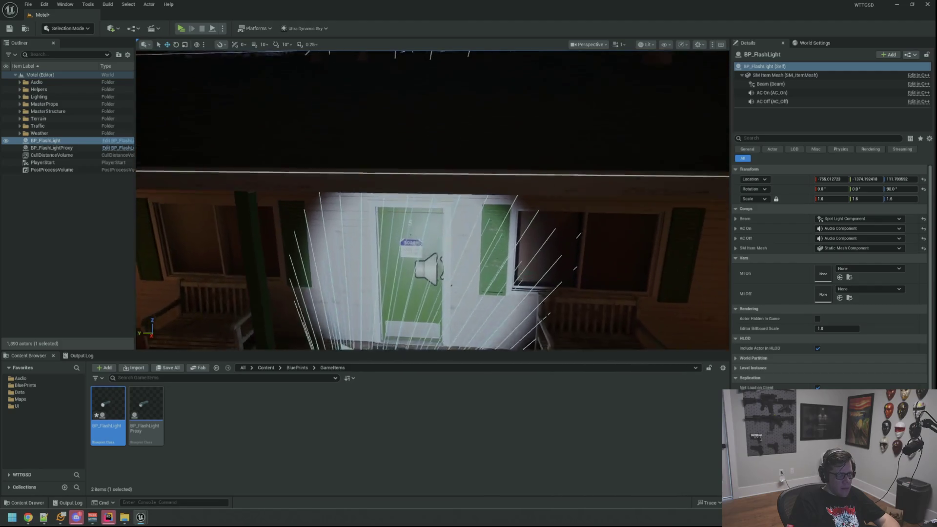
{"action": "key", "text": "ctrl+s"}
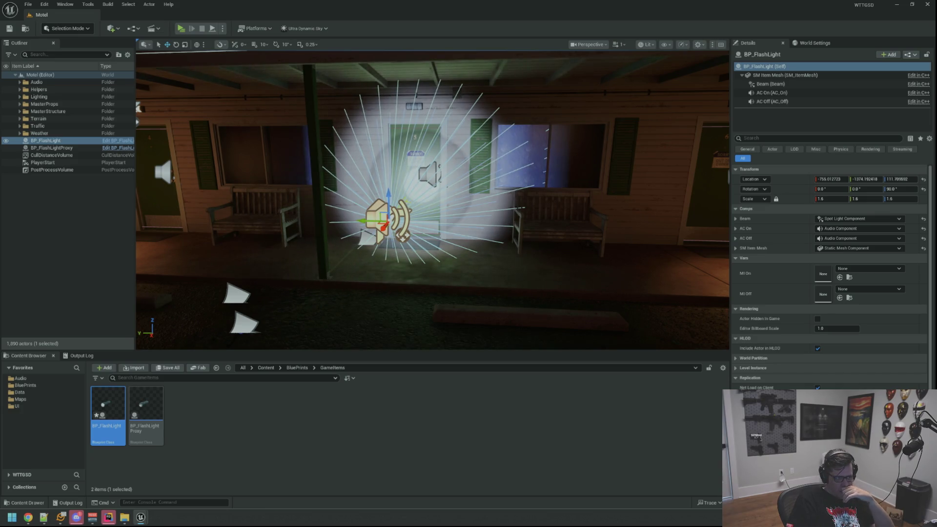
{"action": "key", "text": "w"}
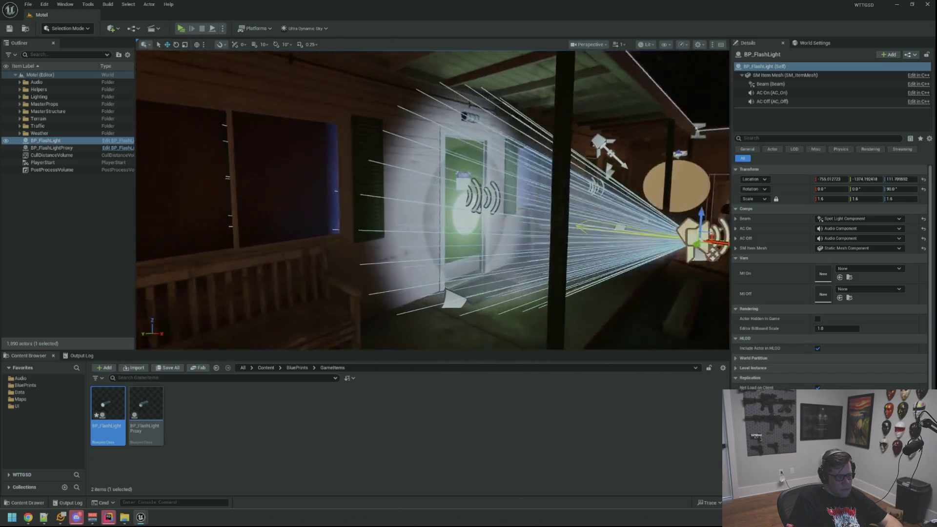
{"action": "key", "text": "s"}
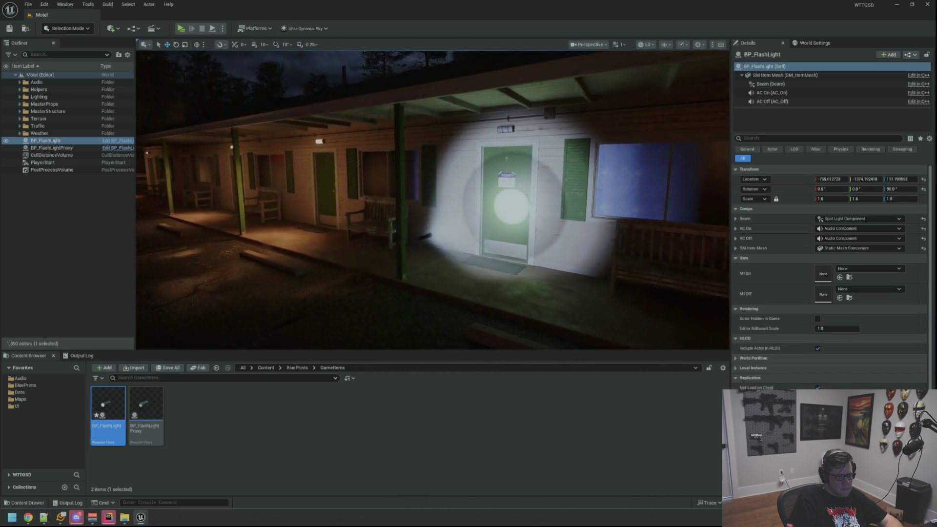
{"action": "key", "text": "w"}
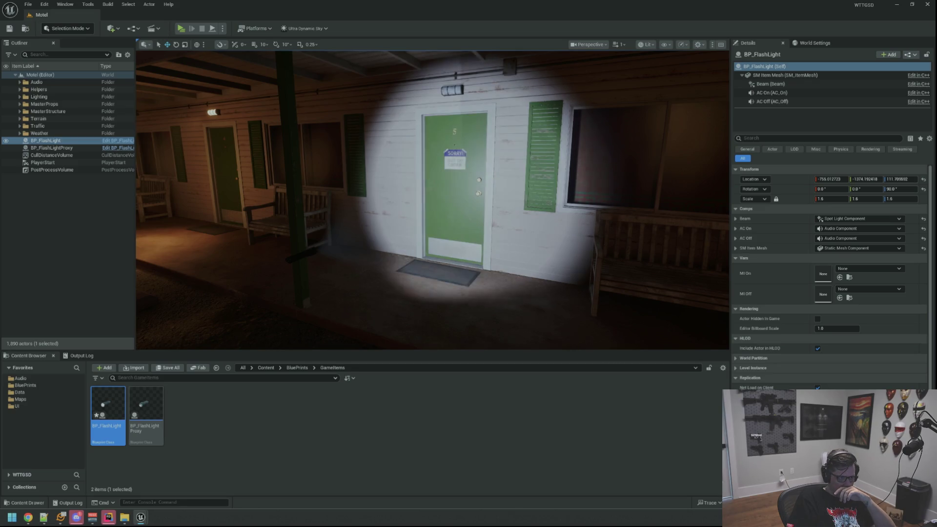
{"action": "mouse_move", "coordinate": [652, 163]}
{"action": "left_mouse_down"}
{"action": "mouse_move", "coordinate": [652, 185]}
{"action": "mouse_move", "coordinate": [644, 166]}
{"action": "mouse_move", "coordinate": [637, 185]}
{"action": "mouse_move", "coordinate": [641, 171]}
{"action": "left_mouse_up"}
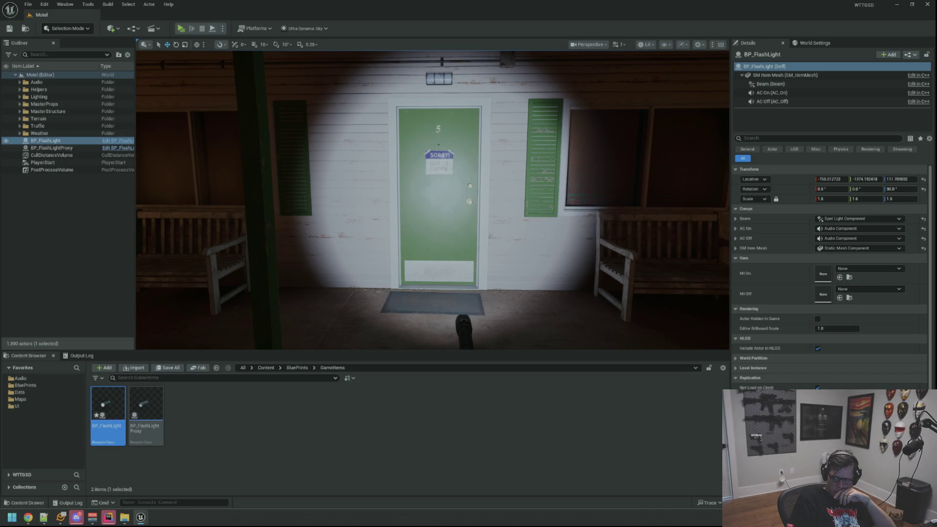
{"action": "mouse_move", "coordinate": [433, 200]}
{"action": "left_mouse_down"}
{"action": "mouse_move", "coordinate": [332, 156]}
{"action": "mouse_move", "coordinate": [283, 148]}
{"action": "mouse_move", "coordinate": [341, 151]}
{"action": "left_mouse_up"}
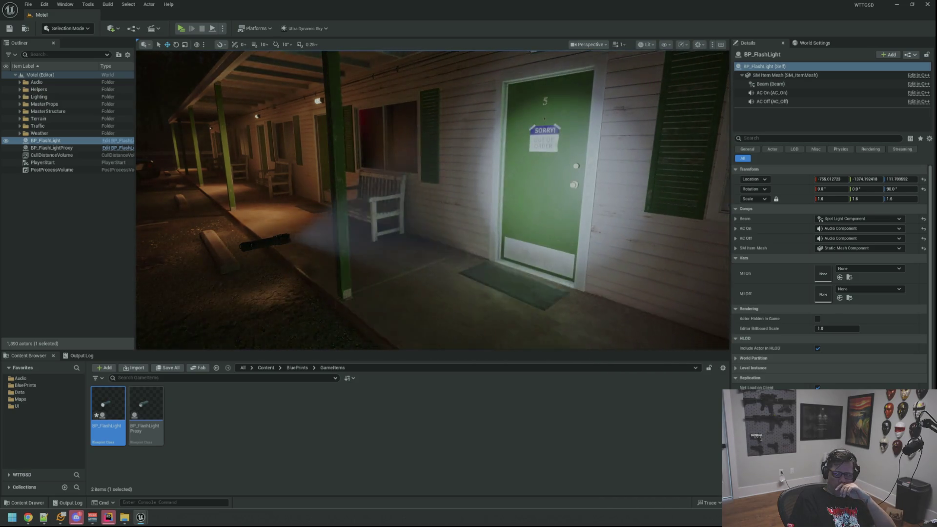
{"action": "mouse_move", "coordinate": [581, 157]}
{"action": "left_mouse_down"}
{"action": "mouse_move", "coordinate": [552, 178]}
{"action": "mouse_move", "coordinate": [583, 157]}
{"action": "left_mouse_up"}
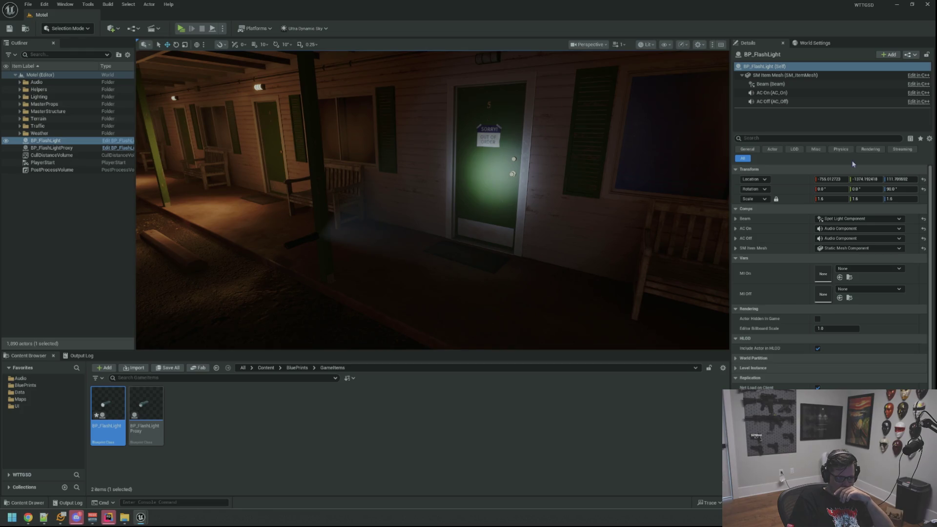
{"action": "key", "text": "f"}
- Focus BP_FlashLight and drag it along Y and X off the porch into the room
{"action": "mouse_move", "coordinate": [485, 121]}
{"action": "left_mouse_down"}
{"action": "mouse_move", "coordinate": [474, 121]}
{"action": "mouse_move", "coordinate": [507, 122]}
{"action": "mouse_move", "coordinate": [488, 122]}
{"action": "mouse_move", "coordinate": [488, 141]}
{"action": "mouse_move", "coordinate": [502, 156]}
{"action": "mouse_move", "coordinate": [493, 165]}
{"action": "left_mouse_up"}
{"action": "left_click_drag", "start_coordinate": [462, 119], "coordinate": [439, 119]}
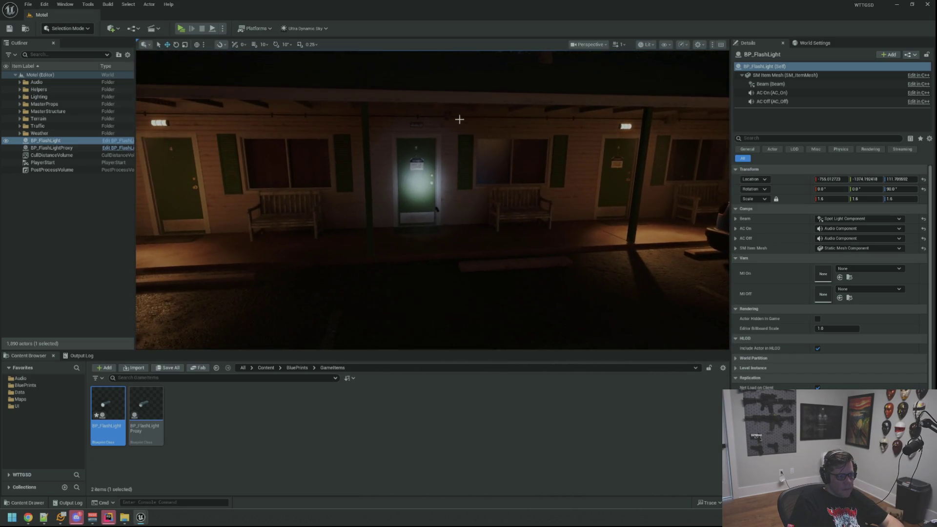
{"action": "left_click", "coordinate": [45, 140]}
{"action": "key", "text": "f"}
{"action": "mouse_move", "coordinate": [568, 242]}
{"action": "left_mouse_down"}
{"action": "mouse_move", "coordinate": [293, 205]}
{"action": "mouse_move", "coordinate": [341, 214]}
{"action": "mouse_move", "coordinate": [391, 165]}
{"action": "left_mouse_up"}
{"action": "mouse_move", "coordinate": [337, 232]}
{"action": "left_mouse_down"}
{"action": "mouse_move", "coordinate": [594, 222]}
{"action": "mouse_move", "coordinate": [625, 211]}
{"action": "left_mouse_up"}
{"action": "key", "text": "f"}
{"action": "mouse_move", "coordinate": [429, 205]}
{"action": "left_mouse_down"}
{"action": "mouse_move", "coordinate": [419, 178]}
{"action": "mouse_move", "coordinate": [439, 195]}
{"action": "left_mouse_up"}
{"action": "left_click_drag", "start_coordinate": [537, 220], "coordinate": [580, 234]}
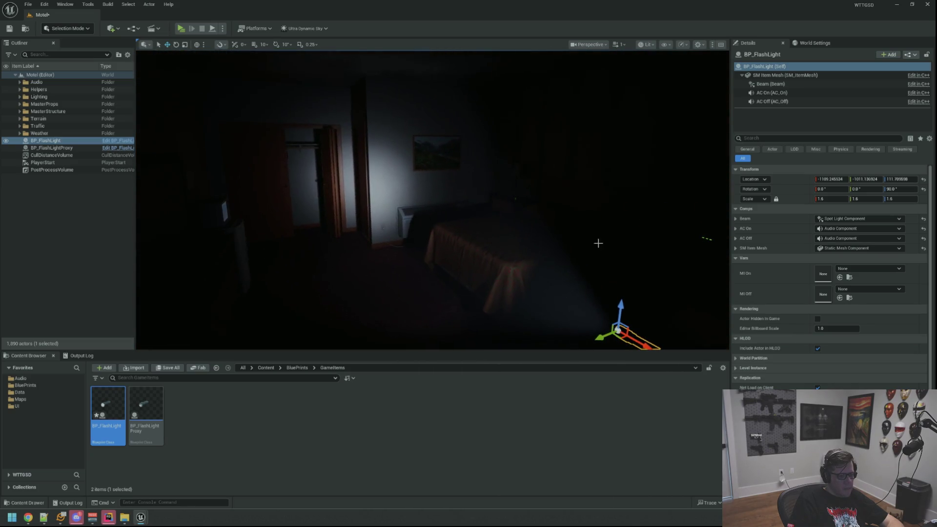
- Lift the flashlight along Z to about 168 units beside the bed
{"action": "mouse_move", "coordinate": [618, 312]}
{"action": "left_mouse_down"}
{"action": "mouse_move", "coordinate": [634, 193]}
{"action": "mouse_move", "coordinate": [518, 184]}
{"action": "mouse_move", "coordinate": [464, 209]}
{"action": "mouse_move", "coordinate": [400, 205]}
{"action": "left_mouse_up"}
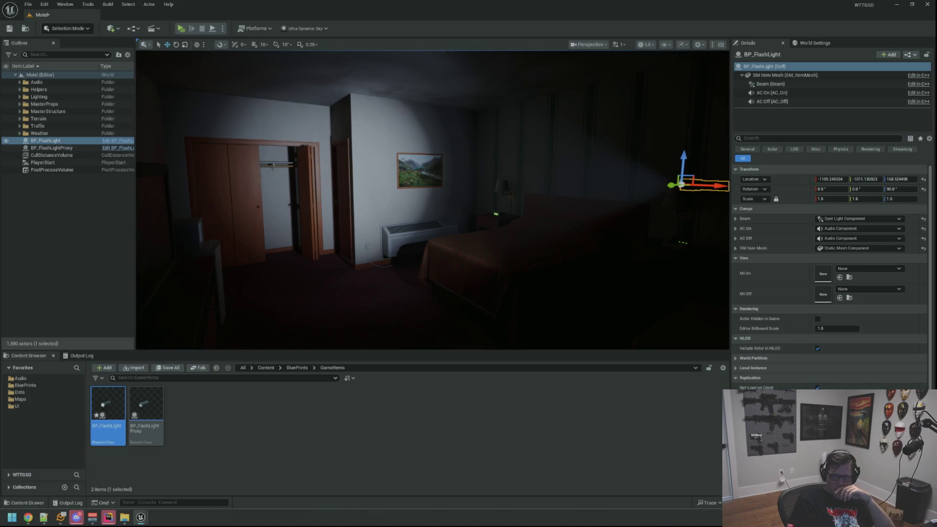
{"action": "mouse_move", "coordinate": [432, 205]}
{"action": "left_mouse_down"}
{"action": "mouse_move", "coordinate": [447, 197]}
{"action": "mouse_move", "coordinate": [424, 200]}
{"action": "mouse_move", "coordinate": [435, 199]}
{"action": "left_mouse_up"}
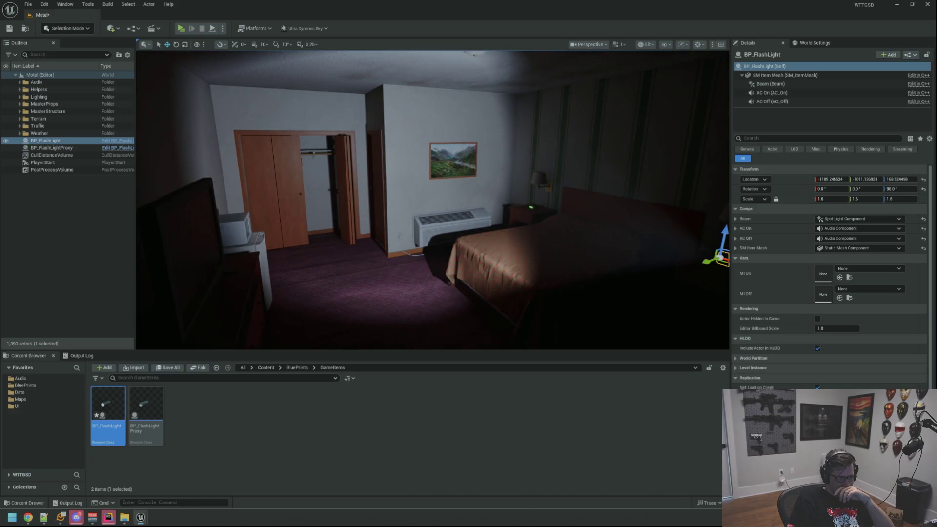
{"action": "mouse_move", "coordinate": [488, 302]}
{"action": "left_mouse_down"}
{"action": "mouse_move", "coordinate": [478, 283]}
{"action": "mouse_move", "coordinate": [665, 269]}
{"action": "mouse_move", "coordinate": [414, 241]}
{"action": "mouse_move", "coordinate": [495, 236]}
{"action": "left_mouse_up"}
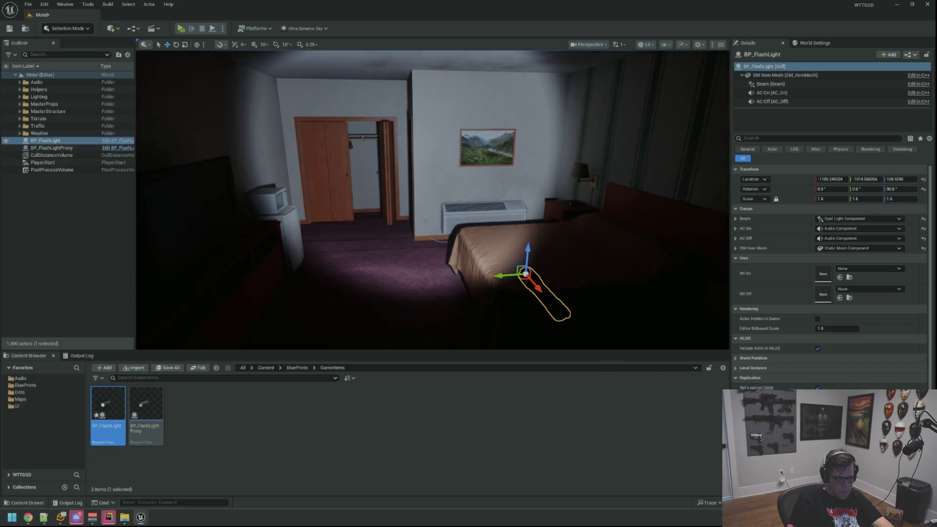
{"action": "scroll", "coordinate": [432, 200], "scroll_direction": "down", "scroll_amount": 10}
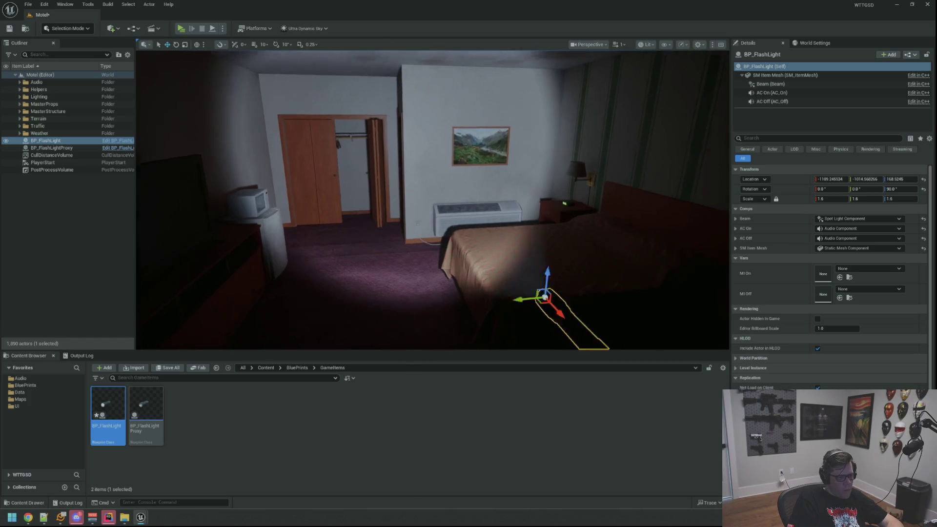
- Drag the flashlight along X back out to the porch at door 5
{"action": "mouse_move", "coordinate": [413, 187]}
{"action": "left_mouse_down"}
{"action": "mouse_move", "coordinate": [616, 252]}
{"action": "mouse_move", "coordinate": [537, 234]}
{"action": "mouse_move", "coordinate": [510, 215]}
{"action": "mouse_move", "coordinate": [596, 192]}
{"action": "left_mouse_up"}
{"action": "scroll", "coordinate": [596, 191], "scroll_direction": "up", "scroll_amount": 5}
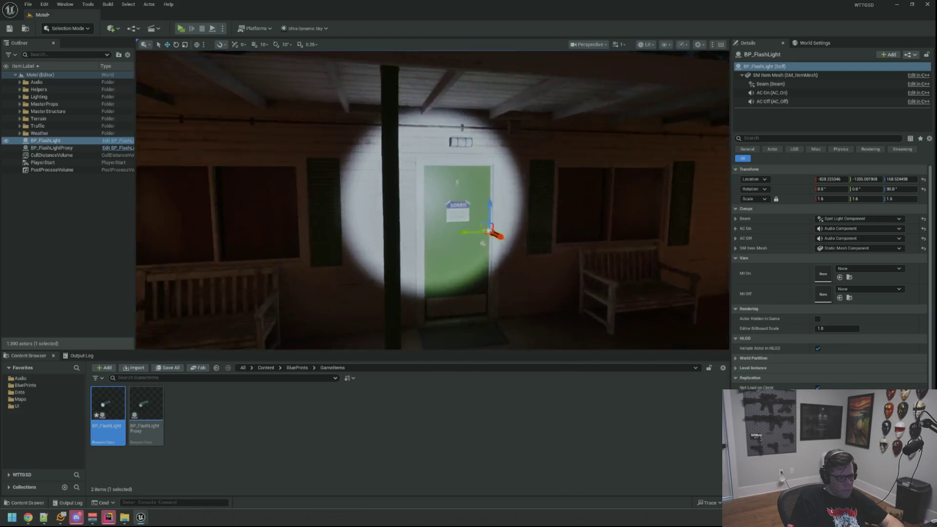
- Nudge the flashlight along the wall near door 5, then slide it to door 4
{"action": "key", "text": "d"}
{"action": "left_click_drag", "start_coordinate": [329, 199], "coordinate": [385, 217]}
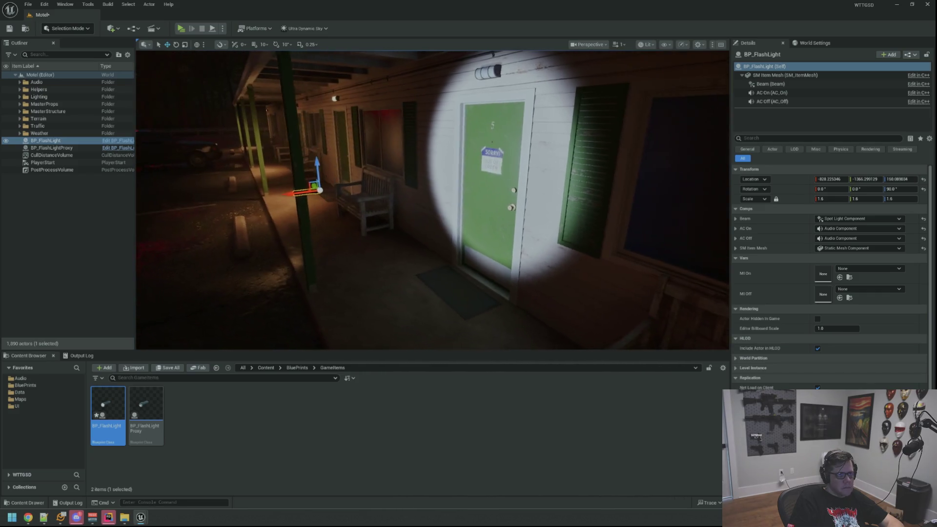
{"action": "mouse_move", "coordinate": [276, 195]}
{"action": "left_mouse_down"}
{"action": "mouse_move", "coordinate": [293, 201]}
{"action": "mouse_move", "coordinate": [188, 204]}
{"action": "mouse_move", "coordinate": [250, 191]}
{"action": "mouse_move", "coordinate": [288, 212]}
{"action": "mouse_move", "coordinate": [341, 205]}
{"action": "mouse_move", "coordinate": [303, 209]}
{"action": "mouse_move", "coordinate": [322, 224]}
{"action": "mouse_move", "coordinate": [322, 254]}
{"action": "mouse_move", "coordinate": [312, 215]}
{"action": "mouse_move", "coordinate": [292, 239]}
{"action": "mouse_move", "coordinate": [322, 234]}
{"action": "mouse_move", "coordinate": [317, 210]}
{"action": "mouse_move", "coordinate": [332, 225]}
{"action": "mouse_move", "coordinate": [287, 209]}
{"action": "left_mouse_up"}
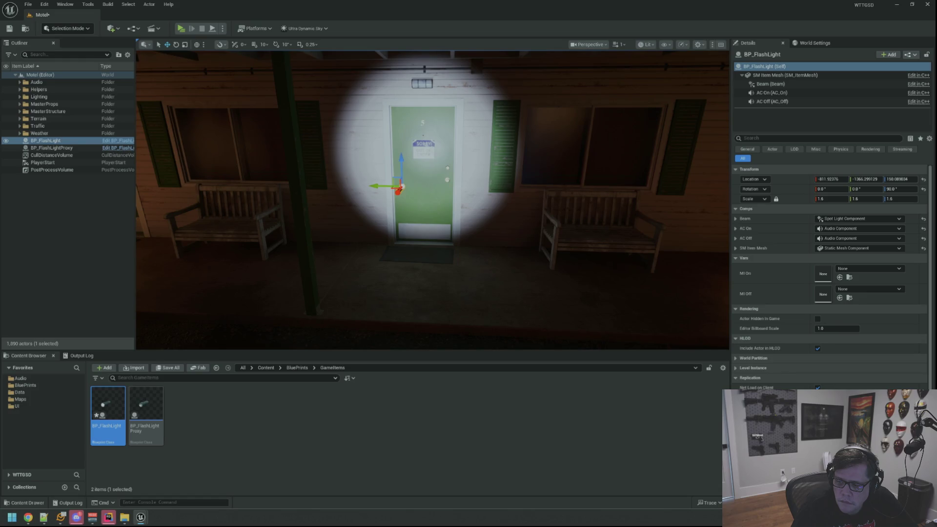
{"action": "mouse_move", "coordinate": [432, 200]}
{"action": "left_mouse_down"}
{"action": "mouse_move", "coordinate": [405, 229]}
{"action": "mouse_move", "coordinate": [414, 225]}
{"action": "left_mouse_up"}
{"action": "mouse_move", "coordinate": [580, 205]}
{"action": "left_mouse_down"}
{"action": "mouse_move", "coordinate": [322, 204]}
{"action": "mouse_move", "coordinate": [341, 220]}
{"action": "mouse_move", "coordinate": [337, 207]}
{"action": "left_mouse_up"}
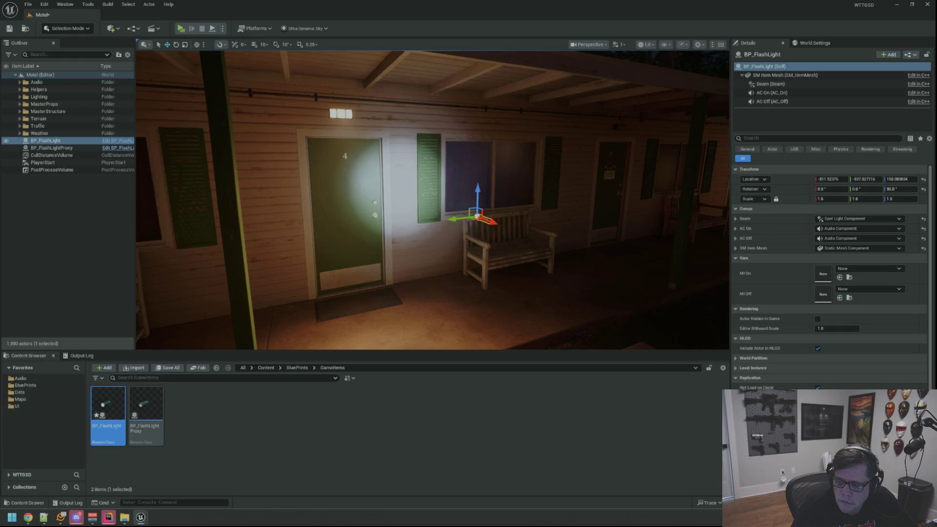
- Carry the flashlight with the camera past the pillar and through door 4's doorway
{"action": "key", "text": "a"}
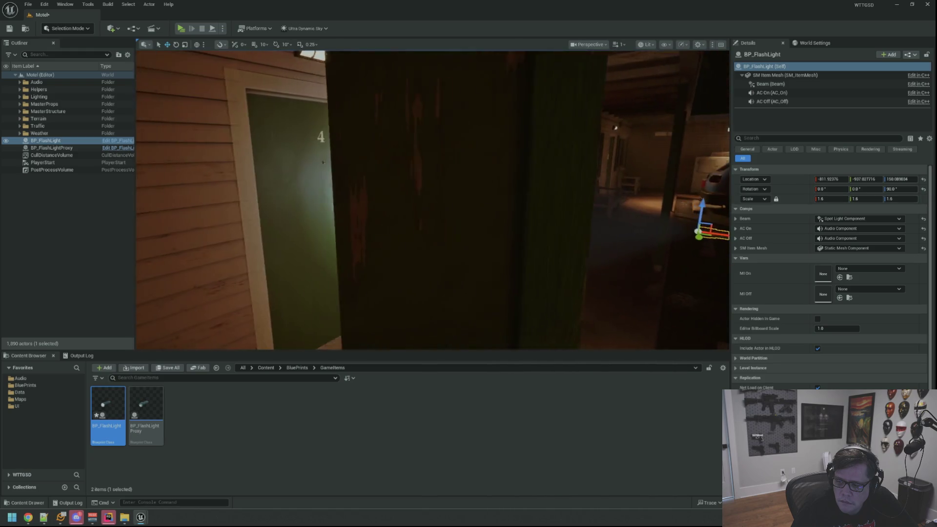
{"action": "key", "text": "s"}
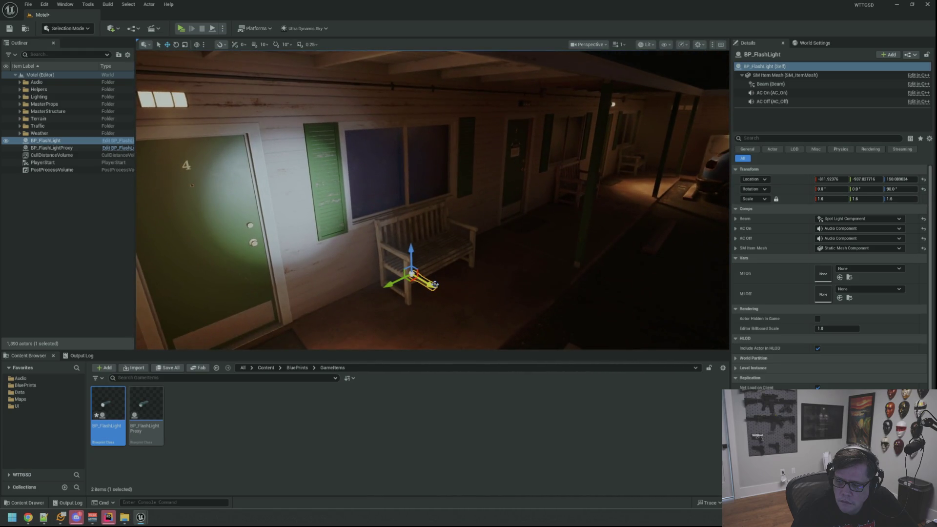
{"action": "key", "text": "a"}
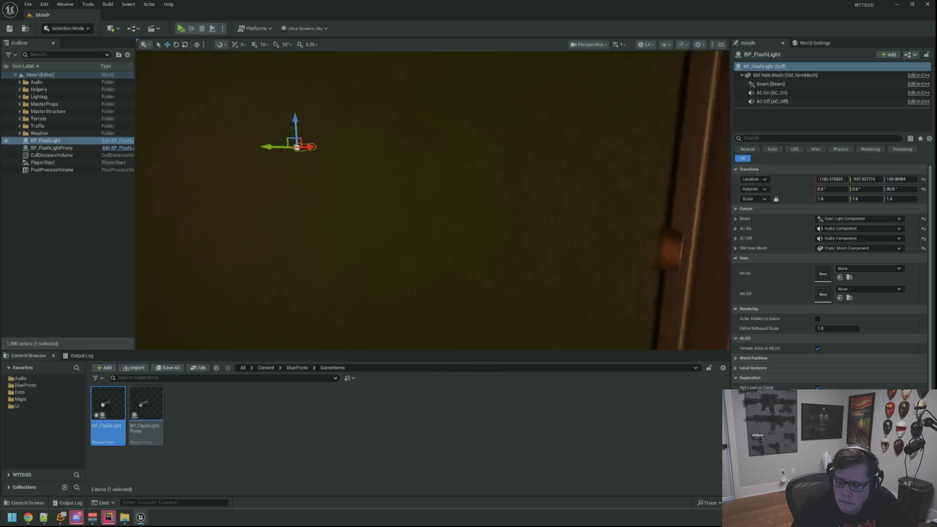
{"action": "key", "text": "w"}
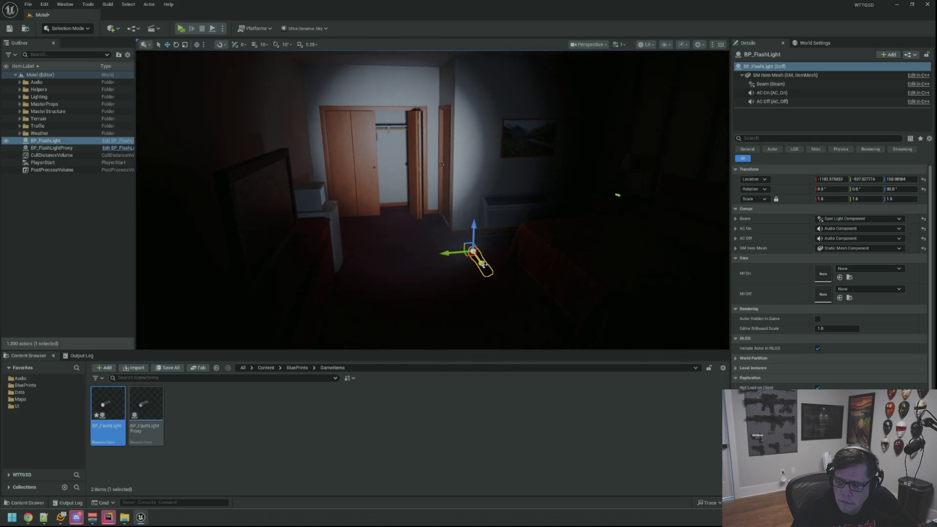
- Swing the view across the room to frame the flashlight on the dresser by the TV
{"action": "left_click_drag", "start_coordinate": [500, 320], "coordinate": [268, 313]}
{"action": "left_click_drag", "start_coordinate": [524, 272], "coordinate": [663, 271]}
{"action": "left_click_drag", "start_coordinate": [524, 272], "coordinate": [543, 269]}
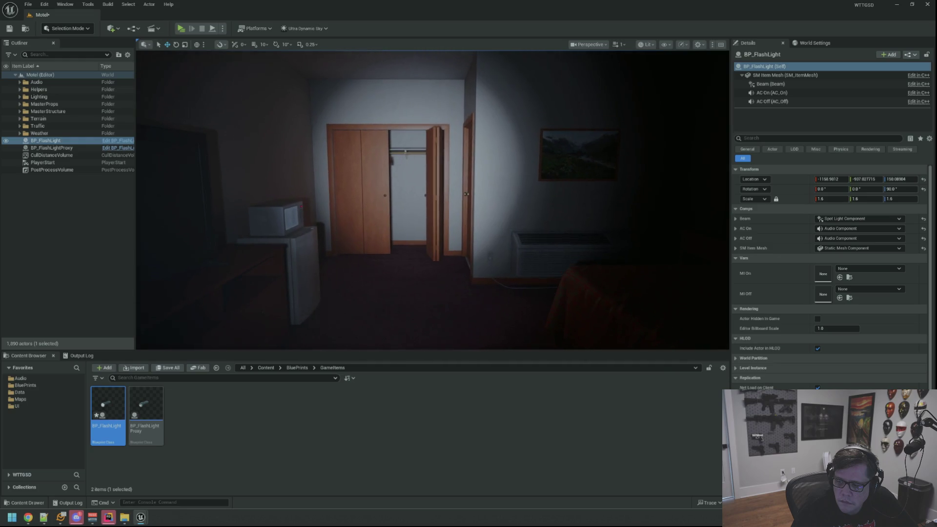
{"action": "scroll", "coordinate": [704, 227], "scroll_direction": "down", "scroll_amount": 3}
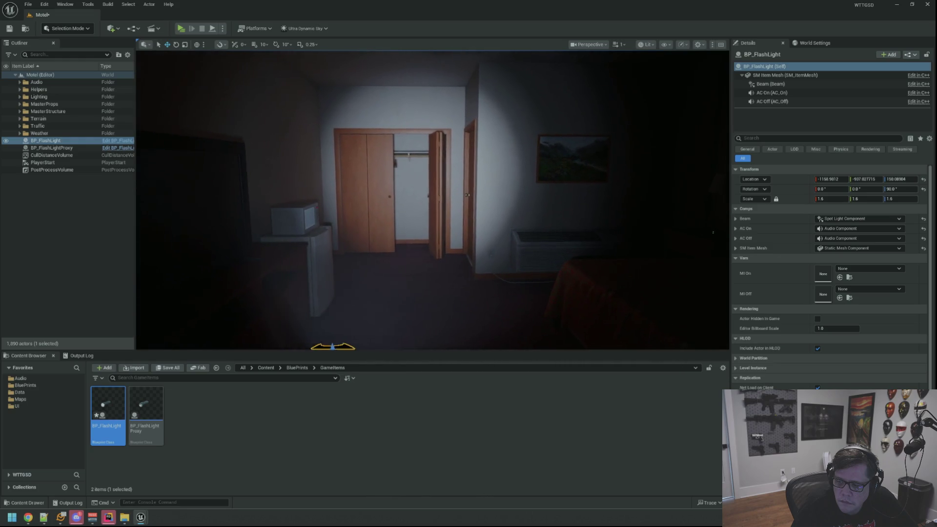
{"action": "scroll", "coordinate": [704, 227], "scroll_direction": "down", "scroll_amount": 2}
{"action": "scroll", "coordinate": [695, 224], "scroll_direction": "down", "scroll_amount": 2}
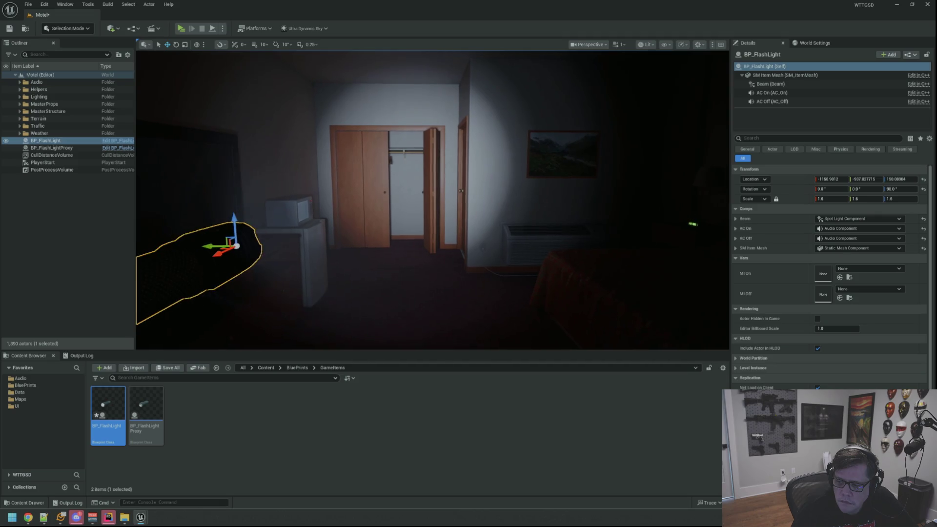
{"action": "scroll", "coordinate": [458, 228], "scroll_direction": "up", "scroll_amount": 4}
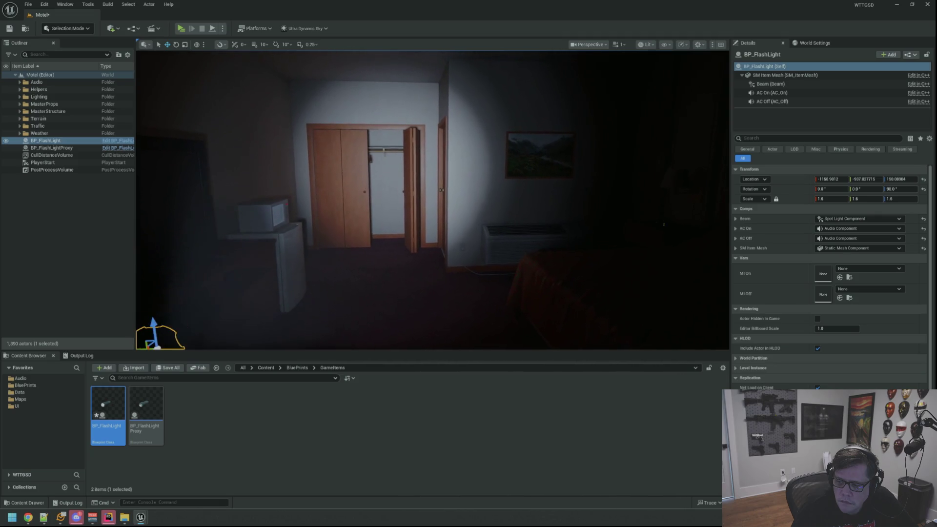
{"action": "scroll", "coordinate": [463, 229], "scroll_direction": "up", "scroll_amount": 4}
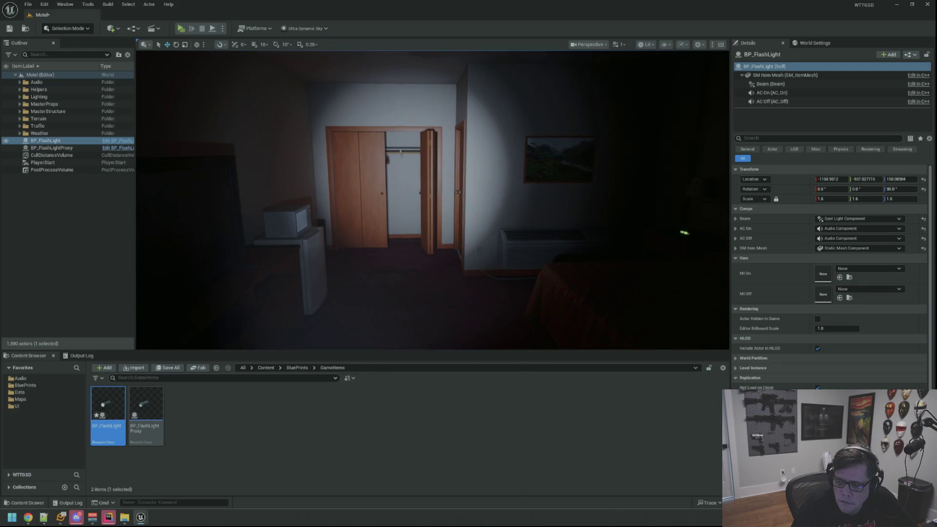
{"action": "mouse_move", "coordinate": [460, 227]}
{"action": "left_mouse_down"}
{"action": "mouse_move", "coordinate": [508, 215]}
{"action": "mouse_move", "coordinate": [447, 233]}
{"action": "left_mouse_up"}
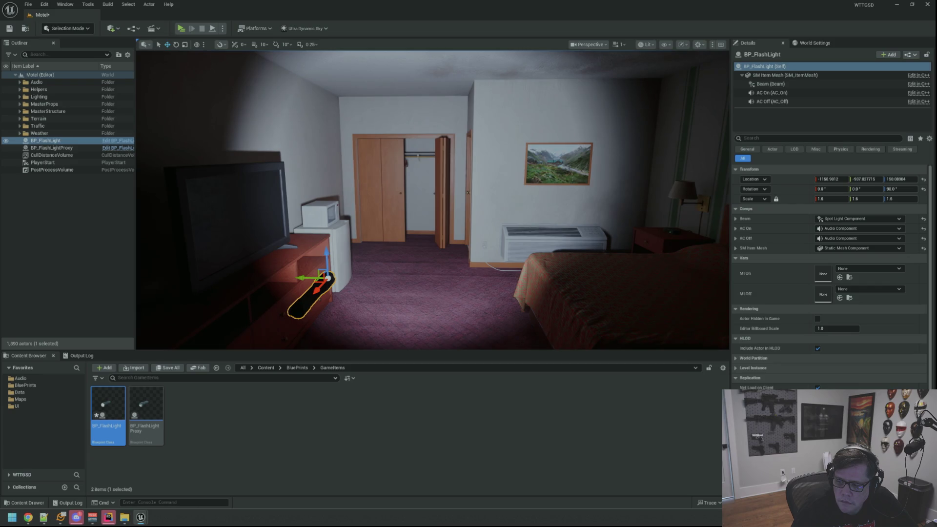
- Look around the motel room toward the closet and bed with the flashlight on the dresser
{"action": "key", "text": "Up"}
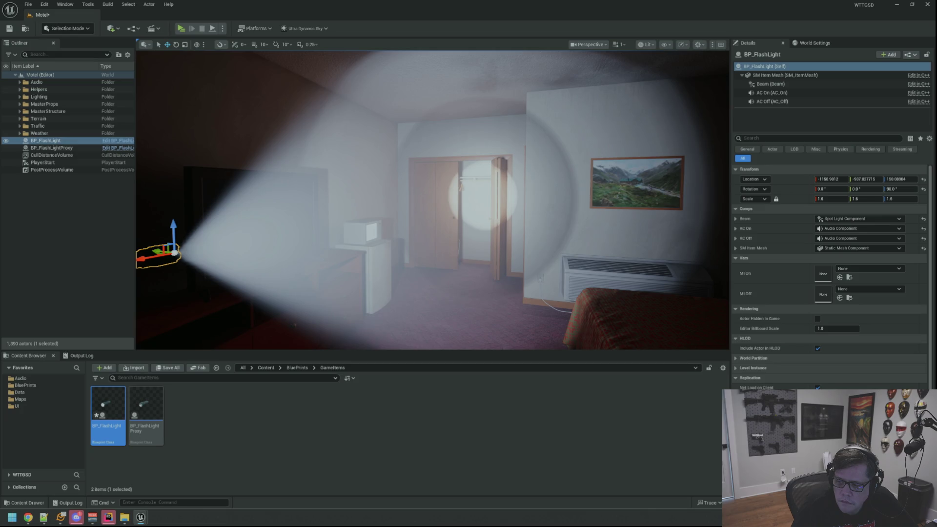
{"action": "mouse_move", "coordinate": [193, 323]}
{"action": "left_mouse_down"}
{"action": "mouse_move", "coordinate": [205, 322]}
{"action": "mouse_move", "coordinate": [156, 323]}
{"action": "left_mouse_up"}
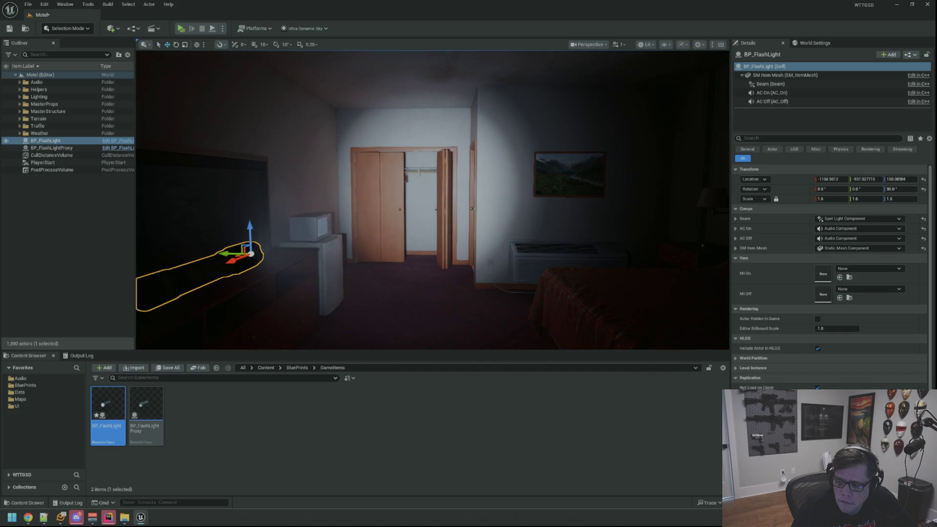
{"action": "left_click_drag", "start_coordinate": [683, 244], "coordinate": [683, 244]}
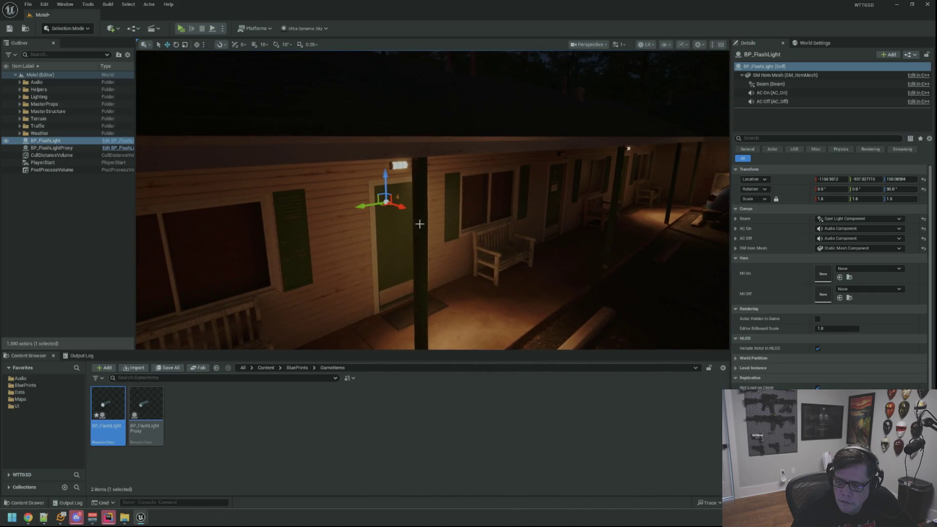
- Slide the flashlight out onto the motel porch and switch to rotating it
{"action": "mouse_move", "coordinate": [389, 204]}
{"action": "left_mouse_down"}
{"action": "mouse_move", "coordinate": [648, 272]}
{"action": "mouse_move", "coordinate": [312, 252]}
{"action": "mouse_move", "coordinate": [292, 241]}
{"action": "mouse_move", "coordinate": [446, 246]}
{"action": "mouse_move", "coordinate": [446, 231]}
{"action": "mouse_move", "coordinate": [422, 232]}
{"action": "mouse_move", "coordinate": [455, 225]}
{"action": "mouse_move", "coordinate": [376, 251]}
{"action": "mouse_move", "coordinate": [420, 293]}
{"action": "mouse_move", "coordinate": [455, 310]}
{"action": "mouse_move", "coordinate": [462, 298]}
{"action": "mouse_move", "coordinate": [462, 308]}
{"action": "mouse_move", "coordinate": [462, 300]}
{"action": "mouse_move", "coordinate": [439, 297]}
{"action": "mouse_move", "coordinate": [630, 267]}
{"action": "left_mouse_up"}
{"action": "key", "text": "e"}
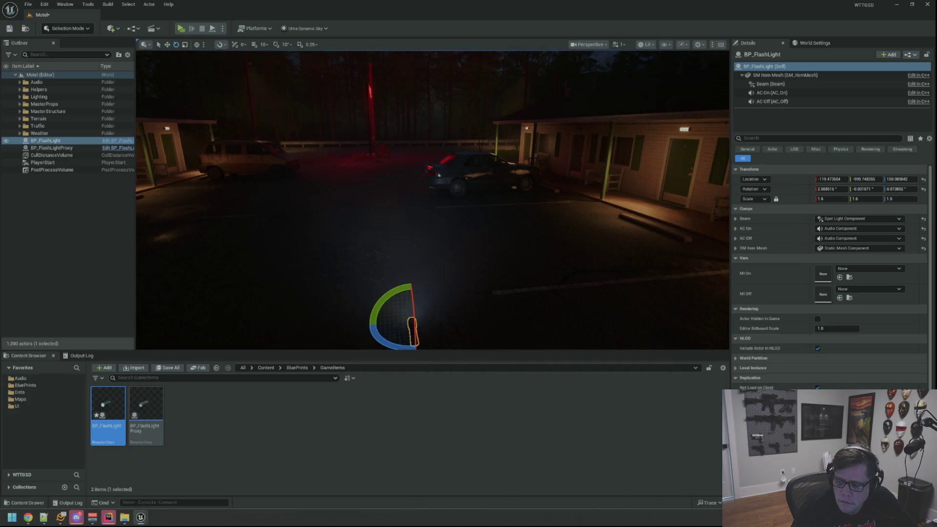
{"action": "mouse_move", "coordinate": [538, 218]}
{"action": "left_mouse_down"}
{"action": "mouse_move", "coordinate": [556, 244]}
{"action": "mouse_move", "coordinate": [539, 218]}
{"action": "mouse_move", "coordinate": [541, 227]}
{"action": "left_mouse_up"}
- Delete the BP_FlashLight actor from the level, leaving 1,889 actors
{"action": "key", "text": "w"}
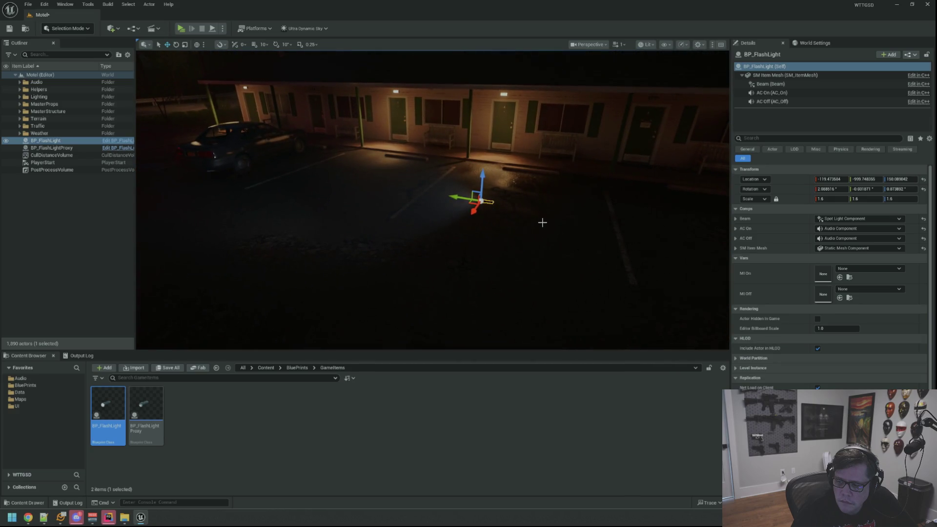
{"action": "key", "text": "Delete"}
{"action": "left_click_drag", "start_coordinate": [422, 218], "coordinate": [398, 224]}
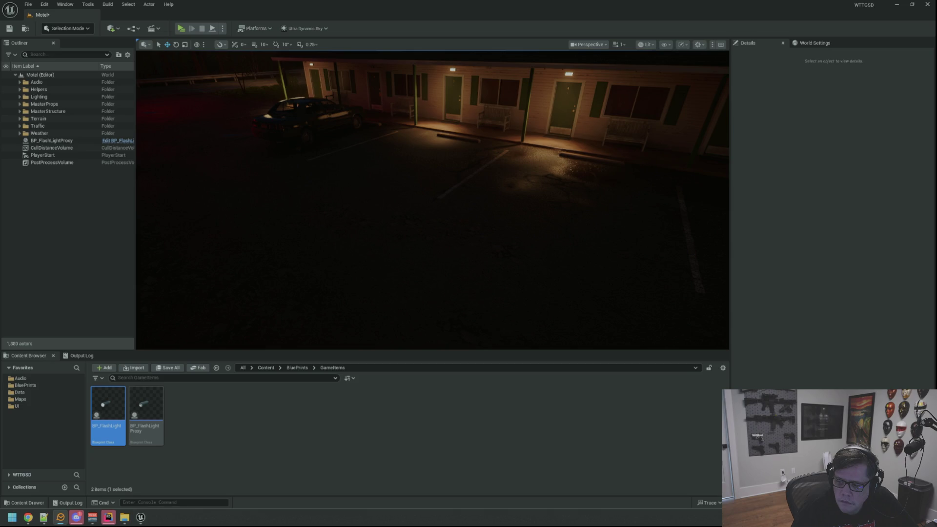
{"action": "left_click_drag", "start_coordinate": [324, 208], "coordinate": [324, 201]}
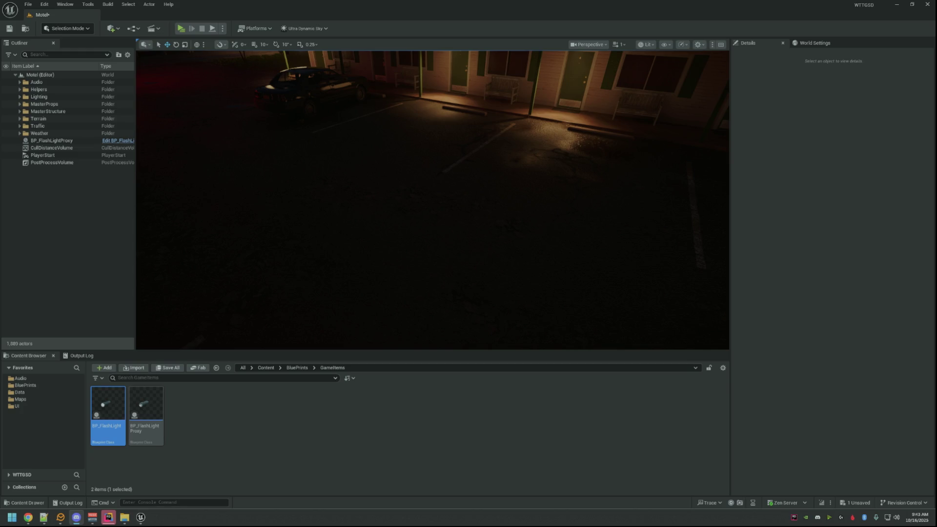
- Fly the viewport to the motel office front and save everything with Ctrl+S
{"action": "left_click_drag", "start_coordinate": [380, 228], "coordinate": [429, 211]}
{"action": "key", "text": "ctrl+s"}
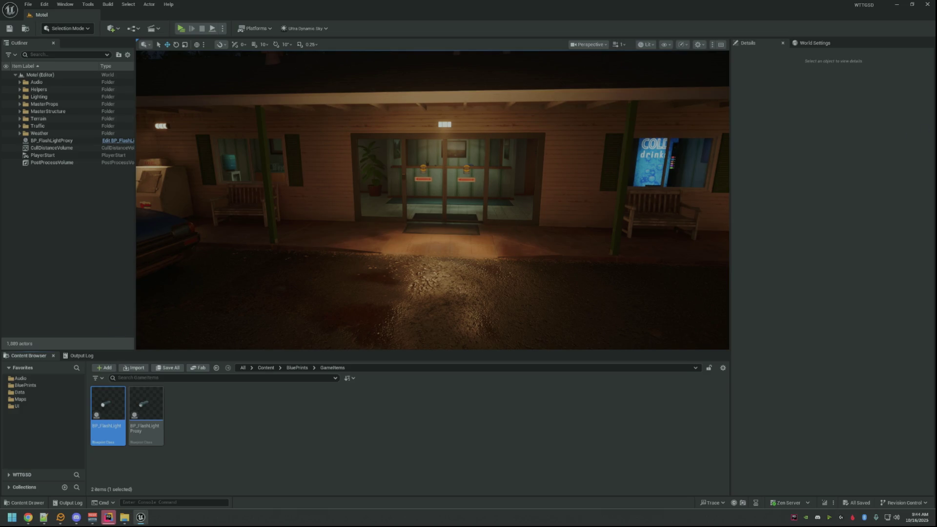
{"action": "left_click", "coordinate": [93, 517]}
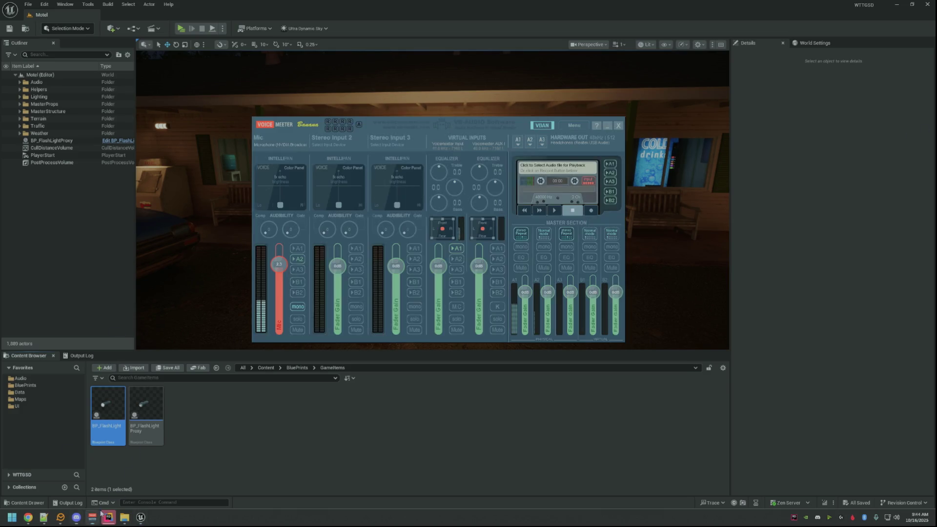
- In Rider, close the build output panel and delete the blank lines ending the Flashlight constructor
{"action": "left_click", "coordinate": [93, 517]}
{"action": "left_click", "coordinate": [109, 517]}
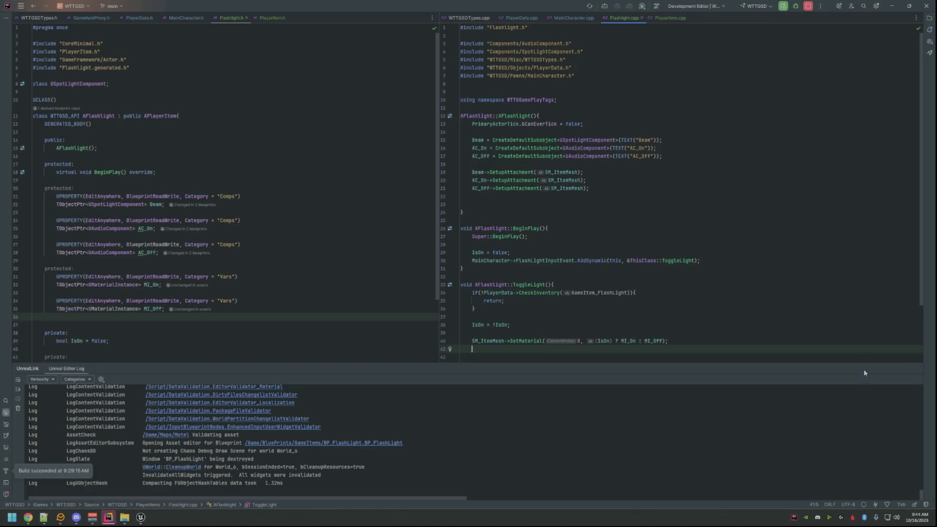
{"action": "left_click", "coordinate": [738, 347]}
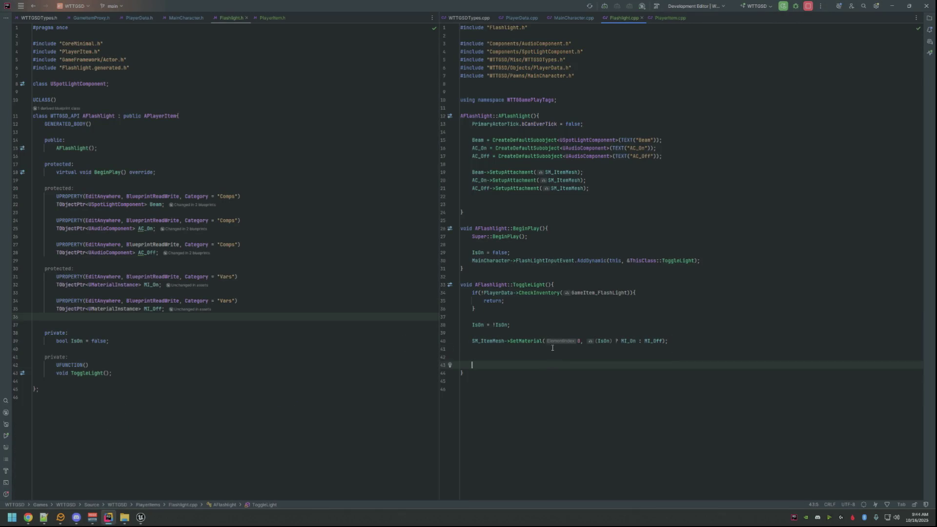
{"action": "left_click", "coordinate": [601, 200]}
{"action": "key", "text": "shift+Up"}
{"action": "key", "text": "BackSpace"}
{"action": "key", "text": "BackSpace"}
- Add Beam->SetVisibility(false, false); after the AddDynamic binding in BeginPlay
{"action": "key", "text": "Down"}
{"action": "key", "text": "Down"}
{"action": "key", "text": "Down"}
{"action": "key", "text": "Down"}
{"action": "key", "text": "Down"}
{"action": "key", "text": "End"}
{"action": "key", "text": "Return"}
{"action": "type", "text": "Beam"}
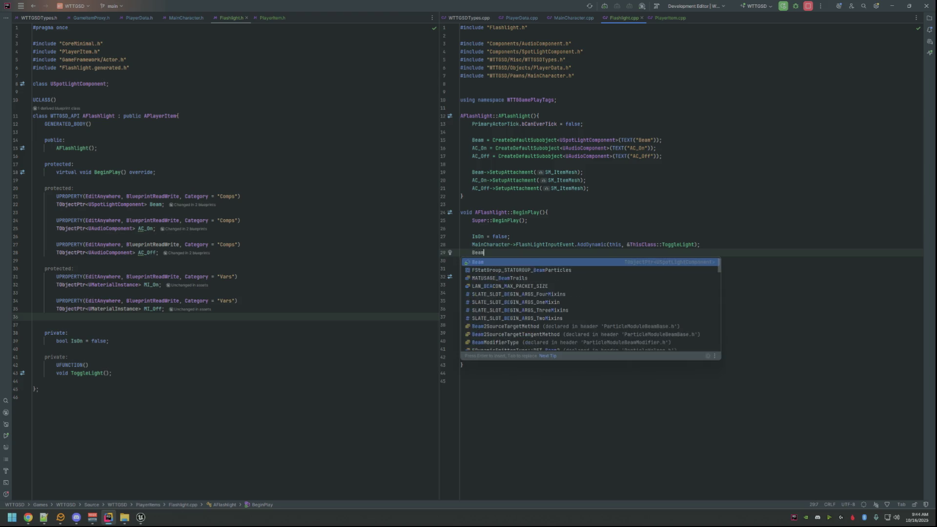
{"action": "type", "text": "->"}
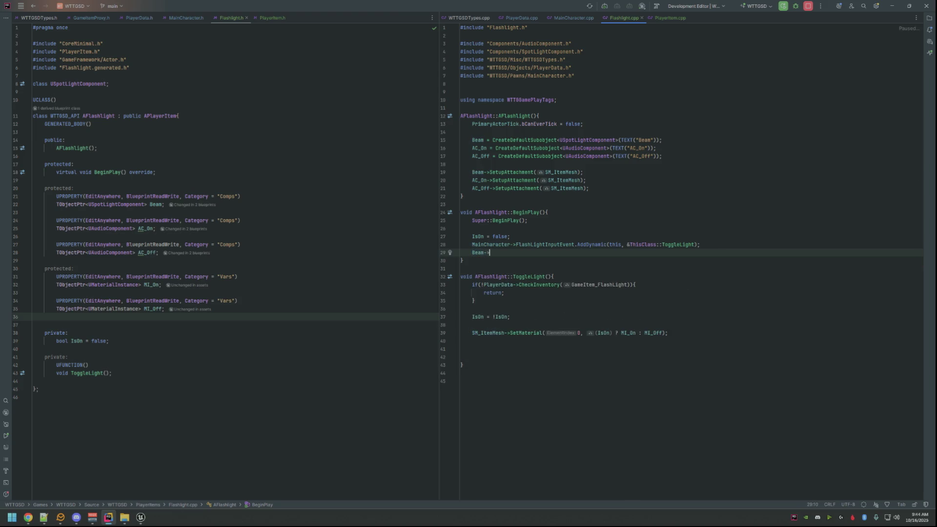
{"action": "type", "text": "SetVis"}
{"action": "key", "text": "Return"}
{"action": "type", "text": "false,"}
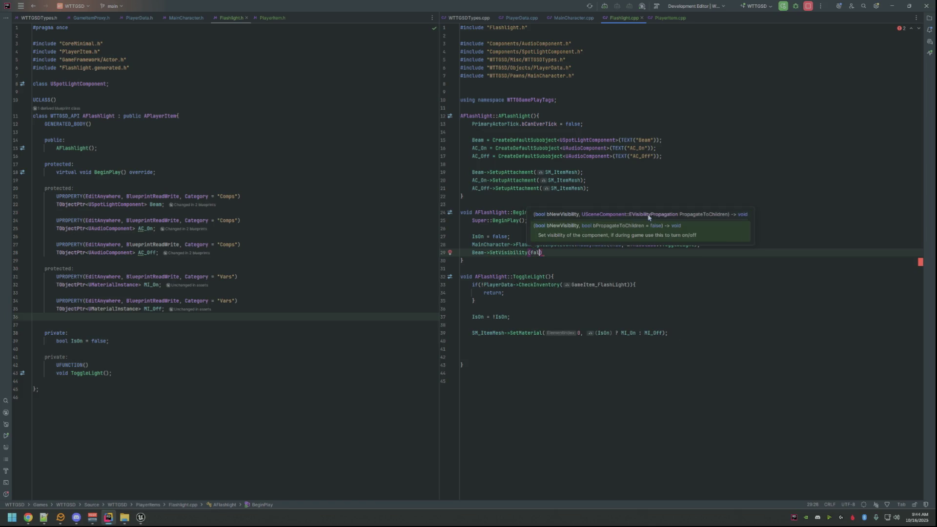
{"action": "key", "text": "BackSpace"}
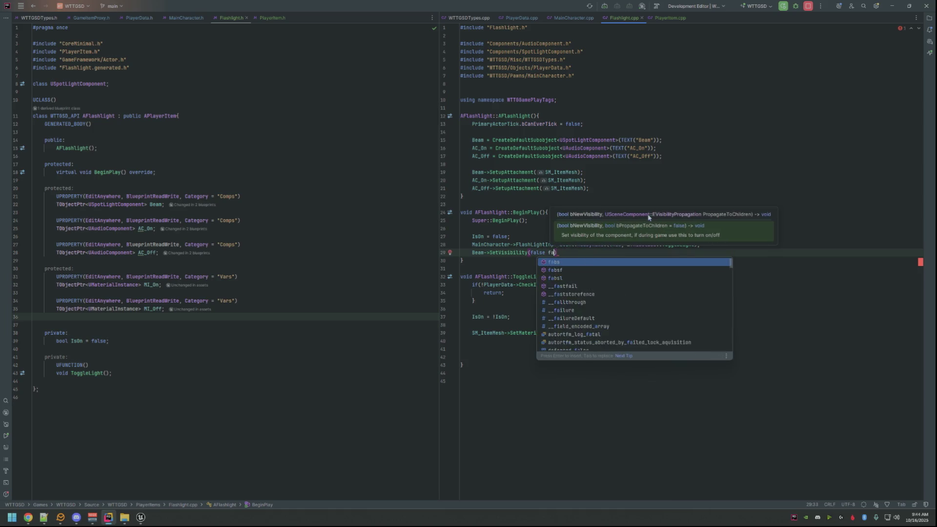
{"action": "key", "text": "BackSpace"}
{"action": "type", "text": ", false);"}
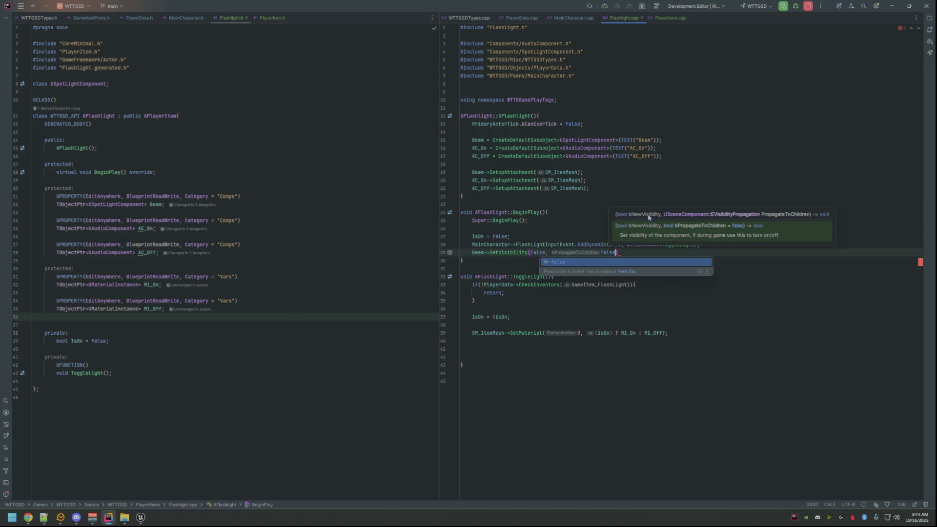
- Paste the SetVisibility line into ToggleLight with IsOn as the first argument, removing trailing blank lines
{"action": "key", "text": "shift+Home"}
{"action": "key", "text": "ctrl+c"}
{"action": "key", "text": "Down"}
{"action": "key", "text": "Down"}
{"action": "key", "text": "Down"}
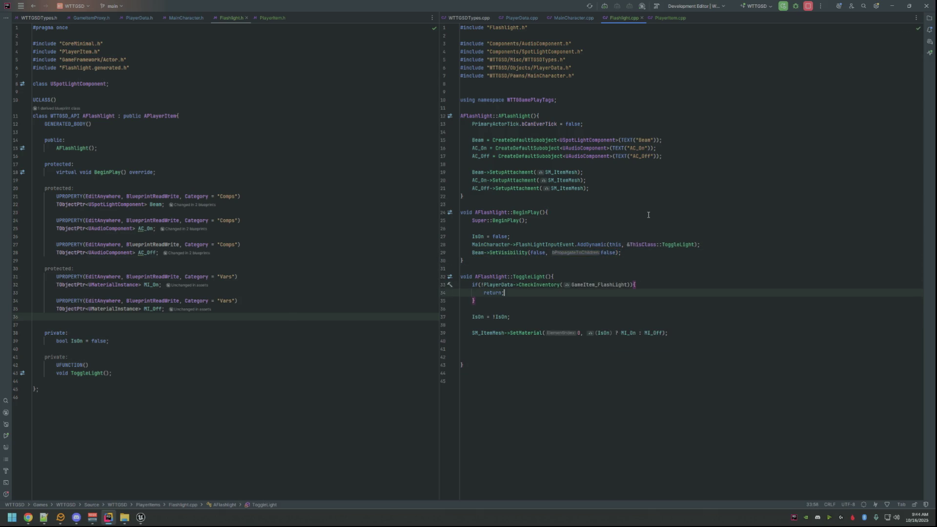
{"action": "key", "text": "End"}
{"action": "key", "text": "Return"}
{"action": "key", "text": "ctrl+v"}
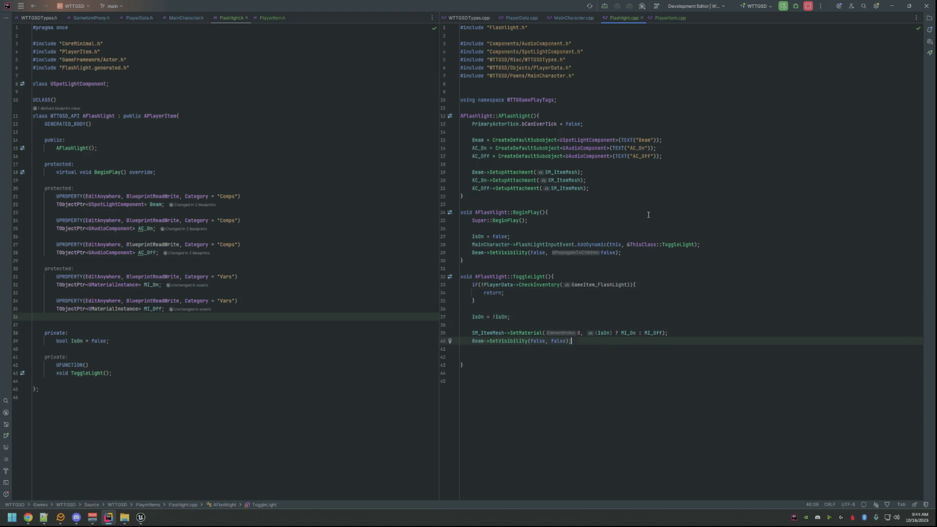
{"action": "key", "text": "Left"}
{"action": "key", "text": "Left"}
{"action": "key", "text": "Left"}
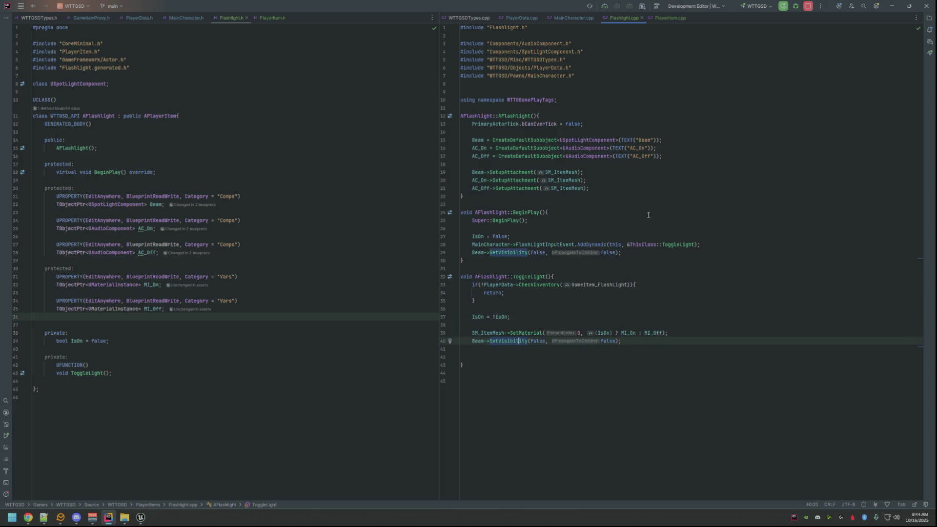
{"action": "key", "text": "Right"}
{"action": "key", "text": "Right"}
{"action": "key", "text": "Right"}
{"action": "key", "text": "BackSpace"}
{"action": "key", "text": "BackSpace"}
{"action": "key", "text": "BackSpace"}
{"action": "type", "text": "Is"}
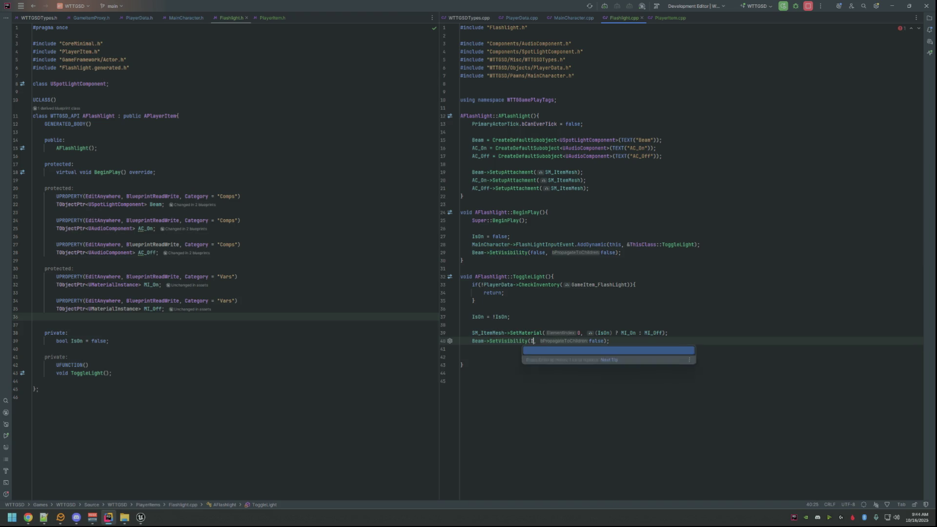
{"action": "key", "text": "Return"}
{"action": "key", "text": "Down"}
{"action": "key", "text": "shift+Down"}
{"action": "key", "text": "BackSpace"}
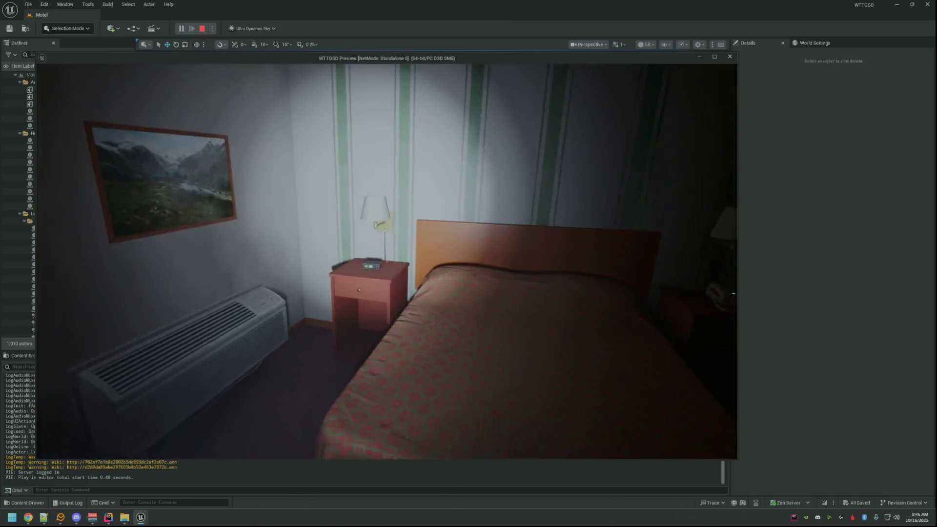
- Walk out of the room across the parking lot, past the van toward room 12
{"action": "key", "text": "w"}
{"action": "key", "text": "e"}
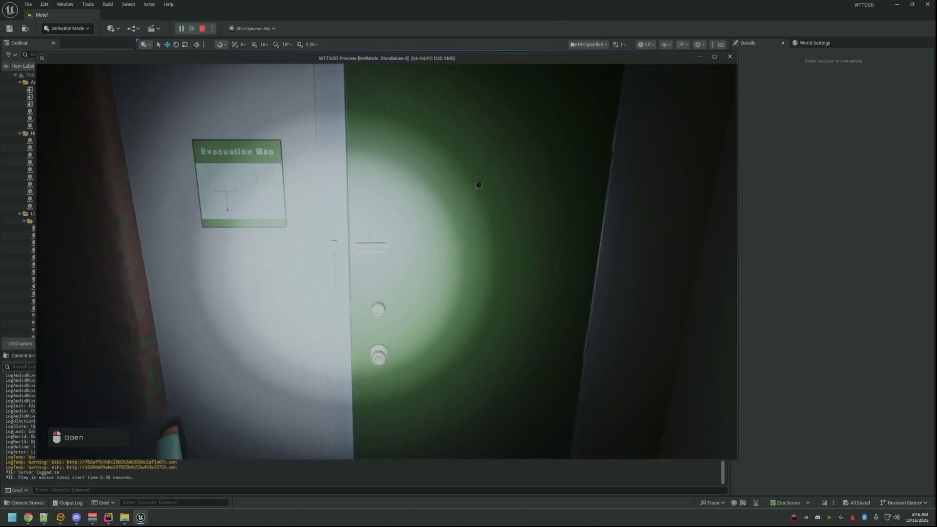
{"action": "key", "text": "s"}
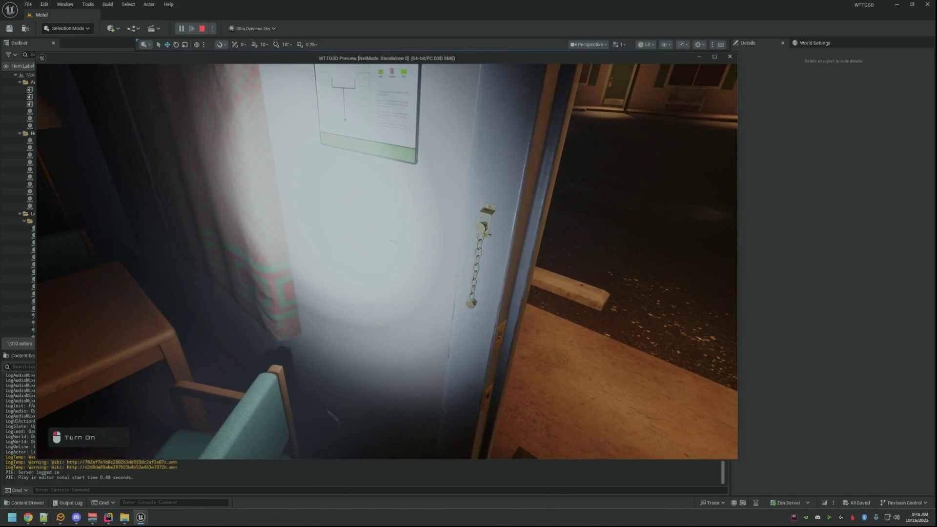
{"action": "key", "text": "w"}
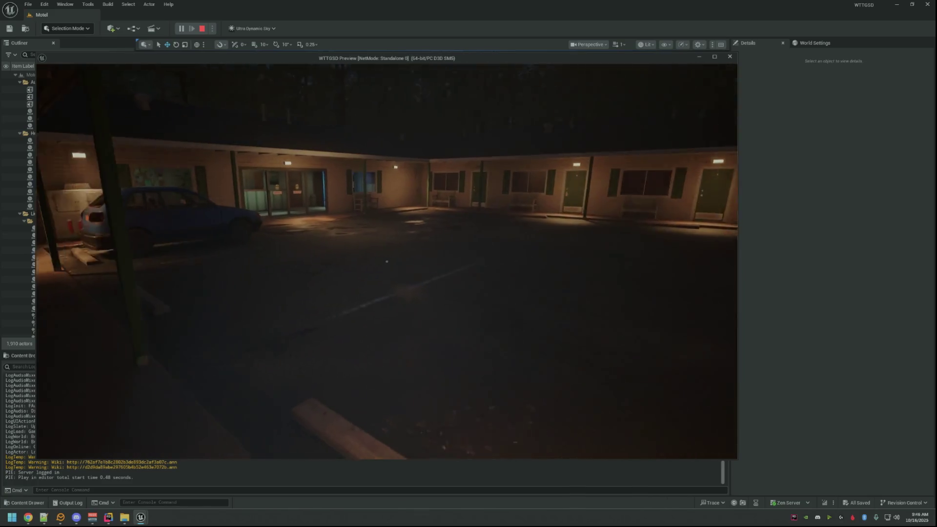
{"action": "key", "text": "w"}
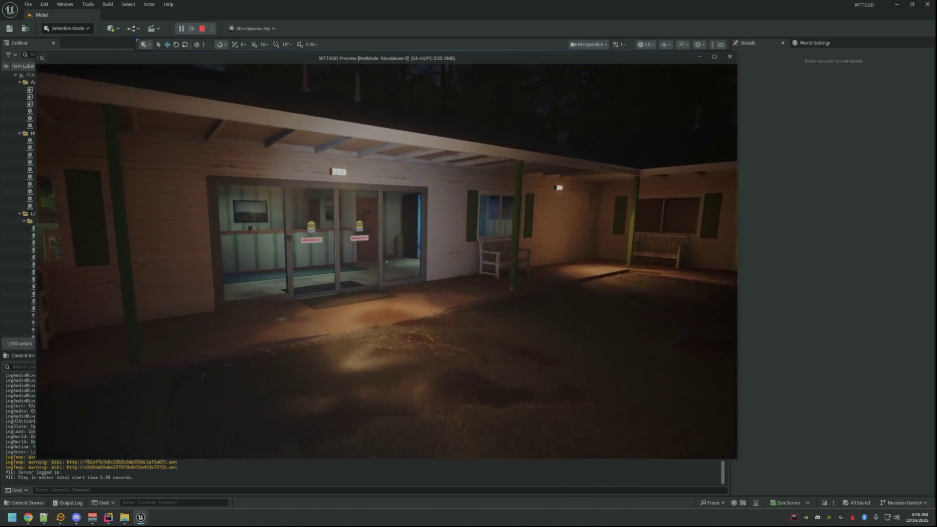
{"action": "key", "text": "s"}
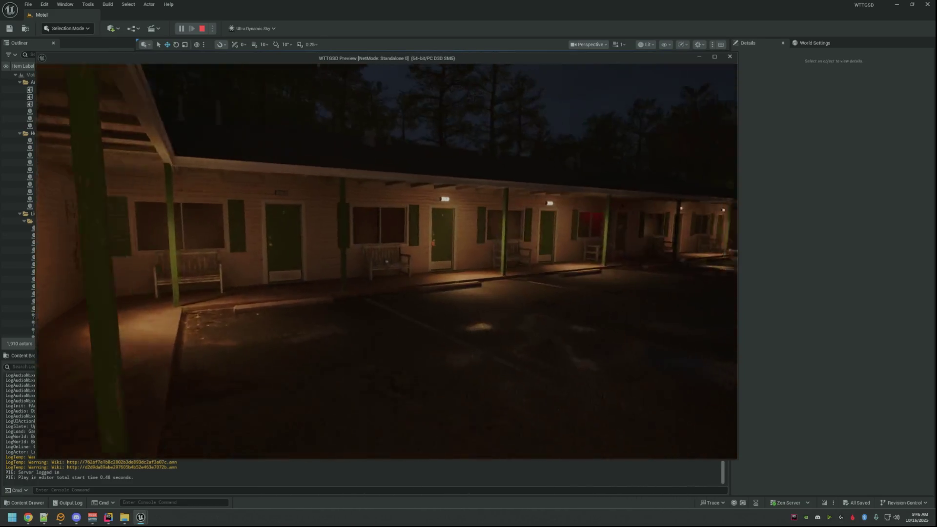
{"action": "key", "text": "w"}
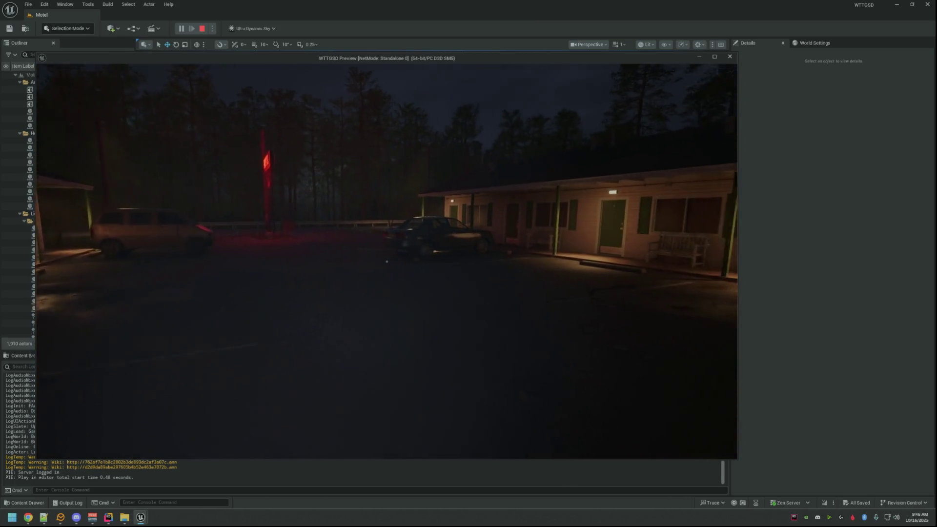
{"action": "key", "text": "w"}
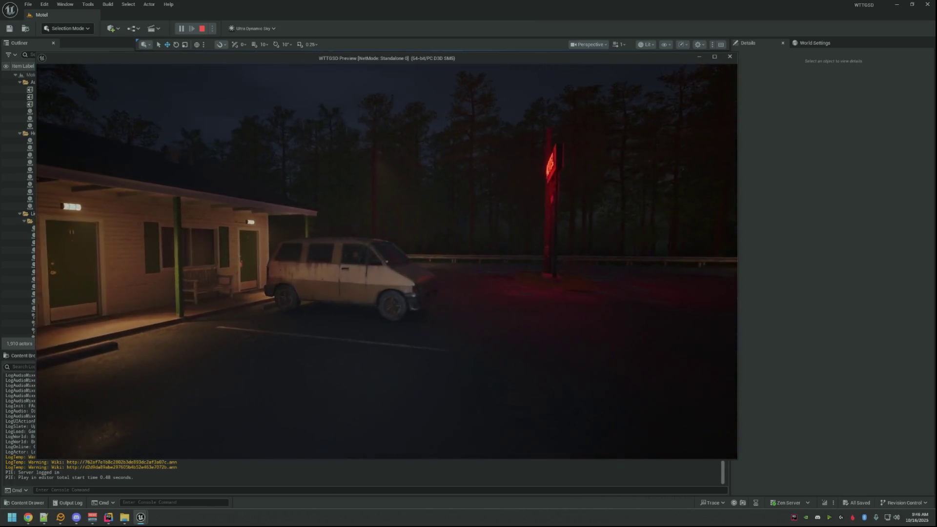
{"action": "key", "text": "w"}
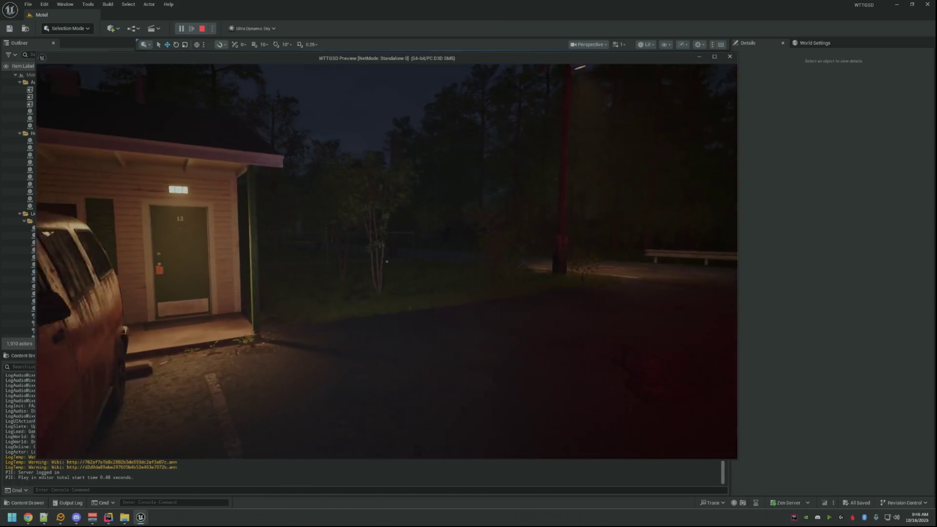
- Walk along the motel wall by the fence past the dumpster, toggling the flashlight with F
{"action": "key", "text": "w"}
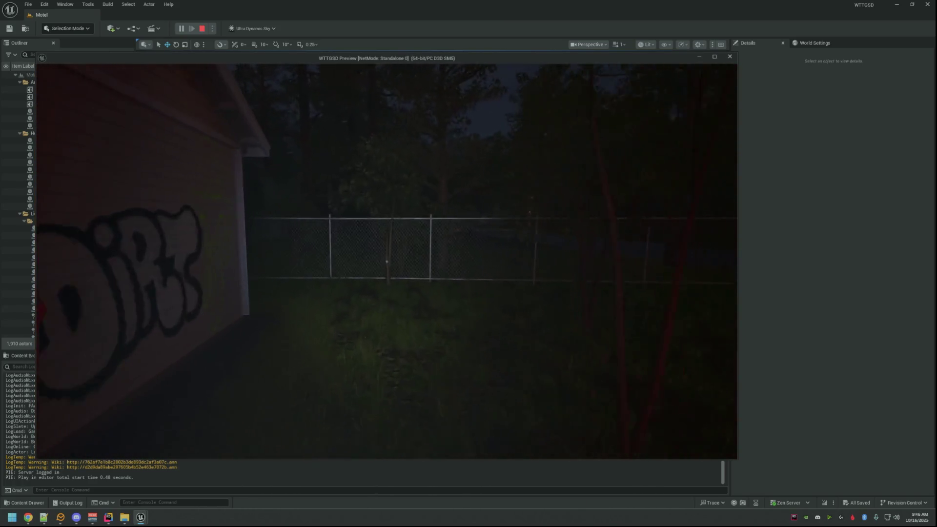
{"action": "key", "text": "w"}
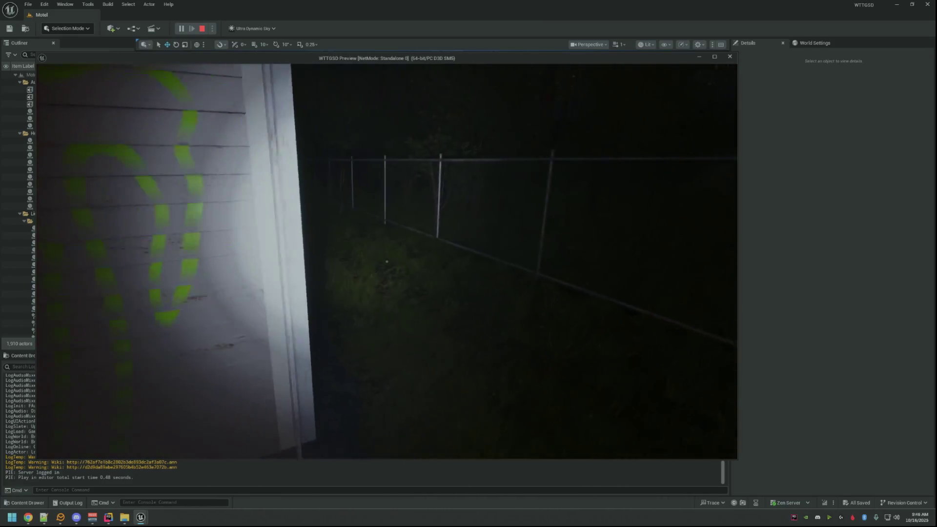
{"action": "key", "text": "w"}
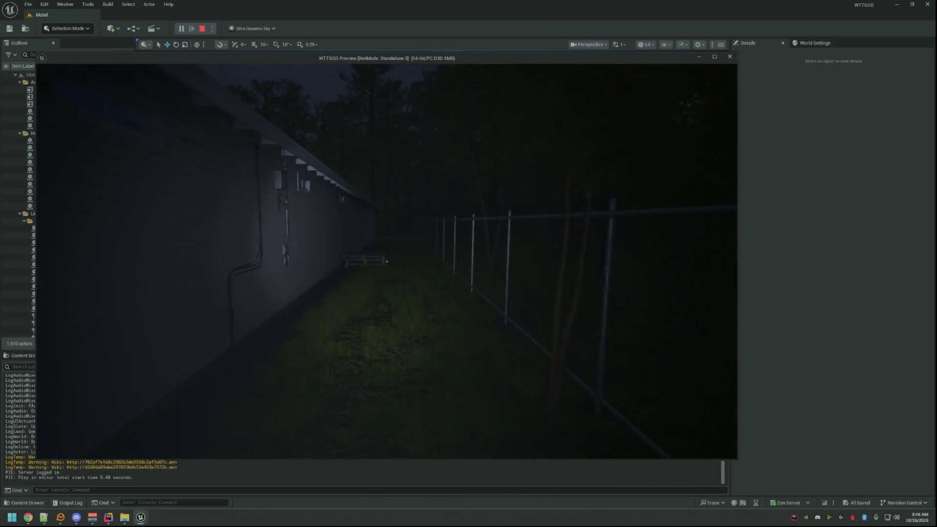
{"action": "key", "text": "w"}
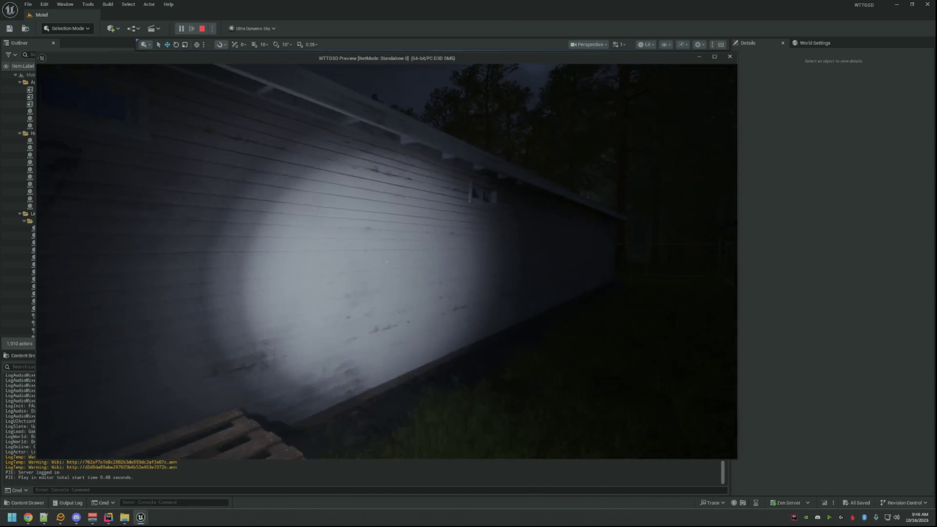
{"action": "mouse_move", "coordinate": [387, 262]}
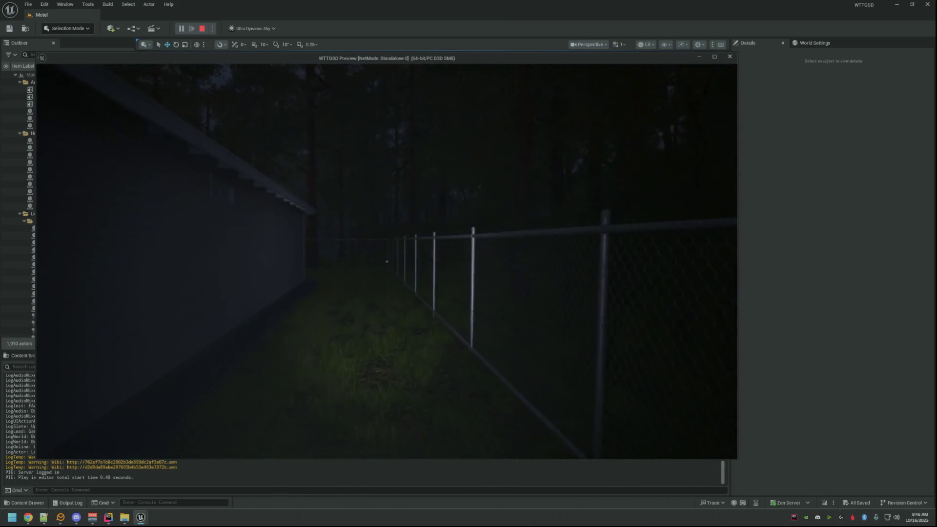
{"action": "key", "text": "w"}
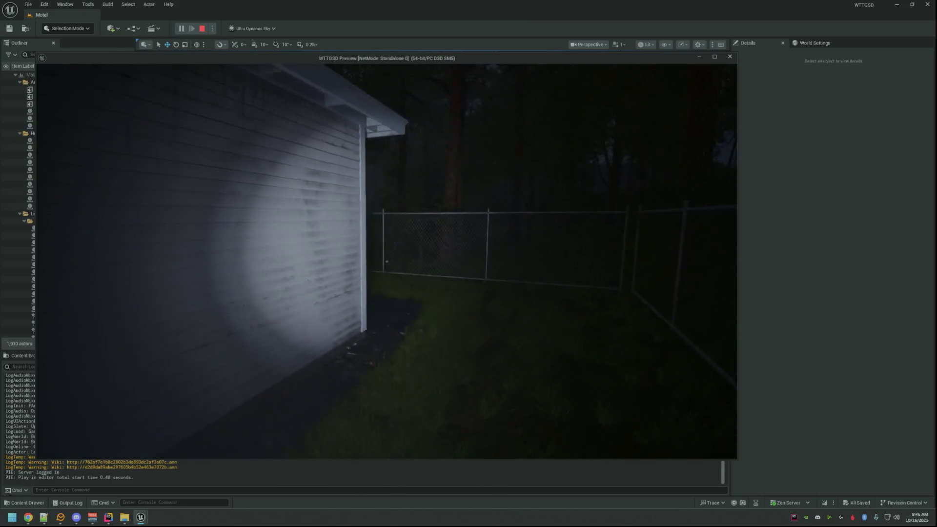
{"action": "key", "text": "w"}
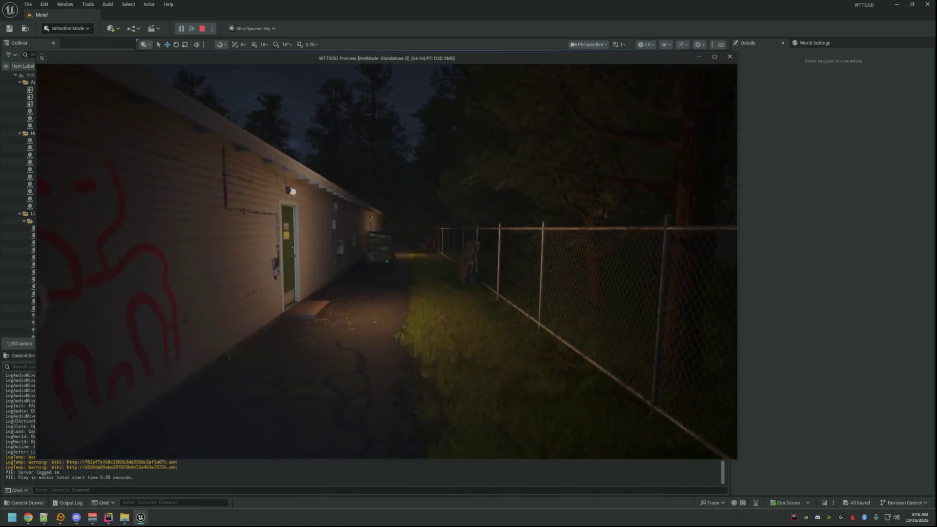
{"action": "key", "text": "f"}
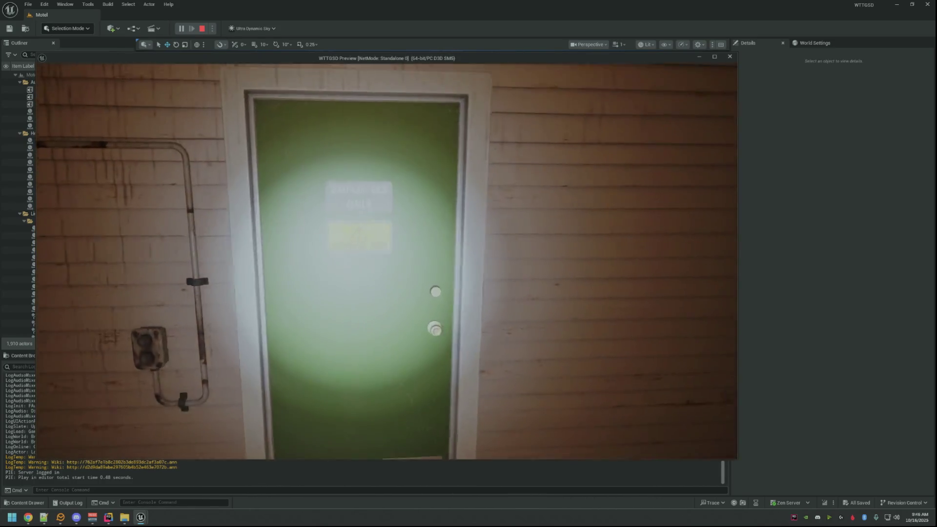
{"action": "key", "text": "e"}
{"action": "key", "text": "w"}
{"action": "key", "text": "f"}
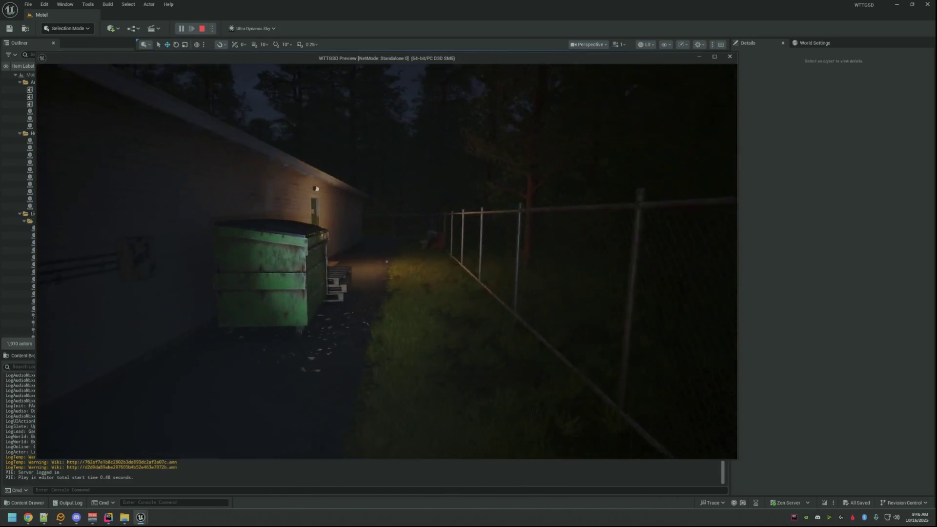
{"action": "key", "text": "w"}
{"action": "key", "text": "f"}
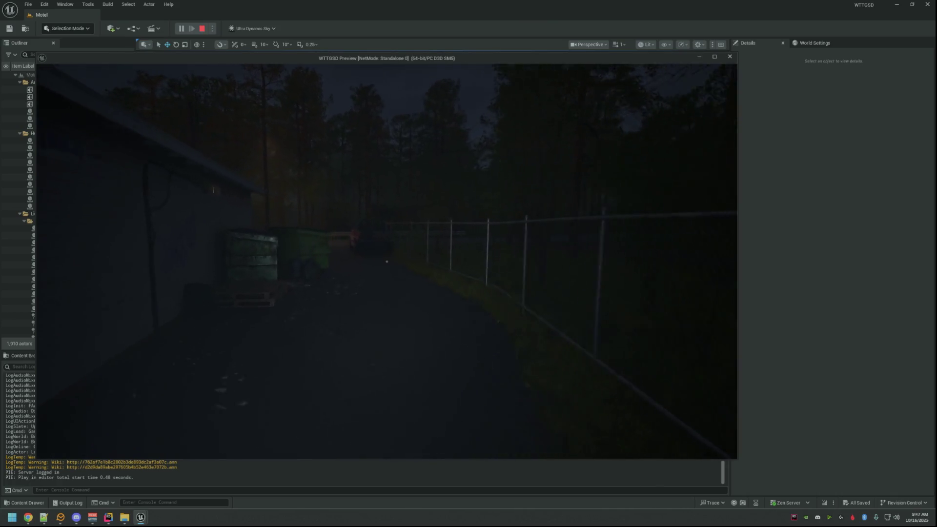
- Walk to motel room 1, open its door and go inside, then head back out
{"action": "key", "text": "w"}
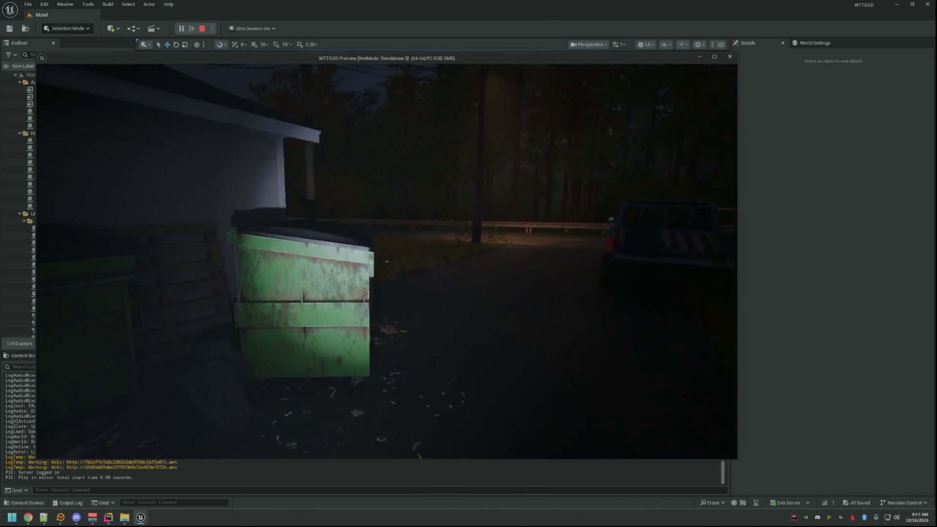
{"action": "key", "text": "w"}
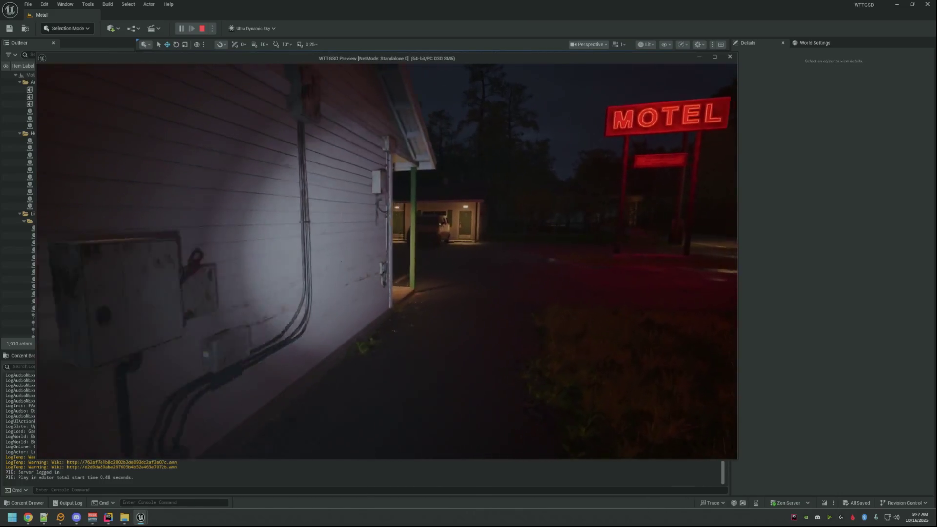
{"action": "key", "text": "w"}
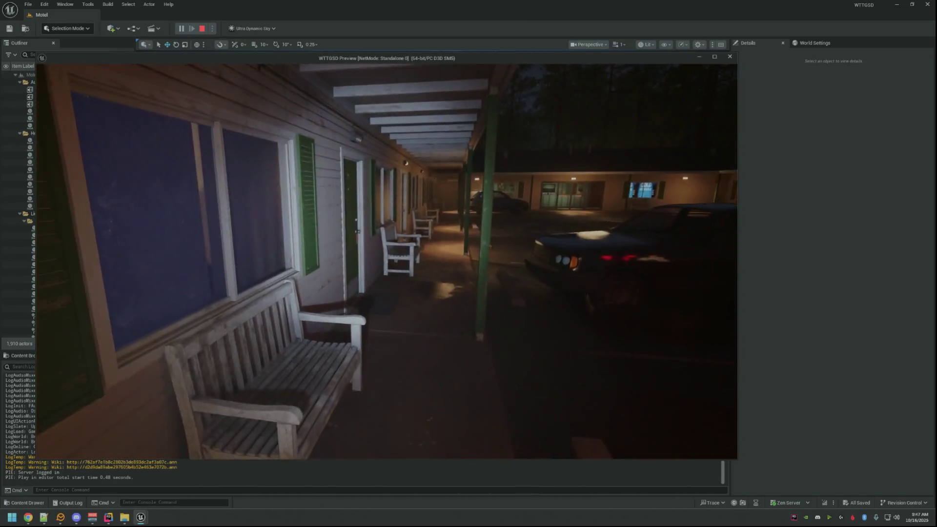
{"action": "key", "text": "e"}
{"action": "key", "text": "w"}
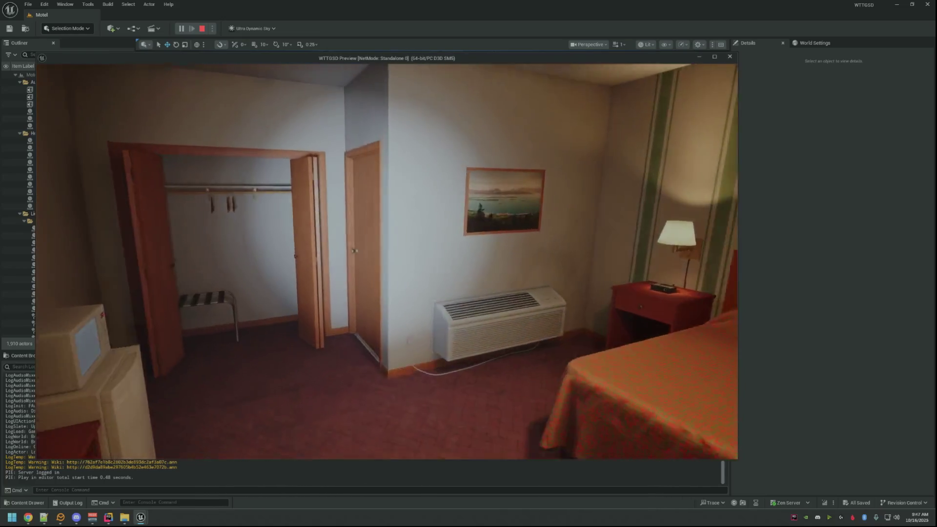
{"action": "key", "text": "e"}
{"action": "key", "text": "e"}
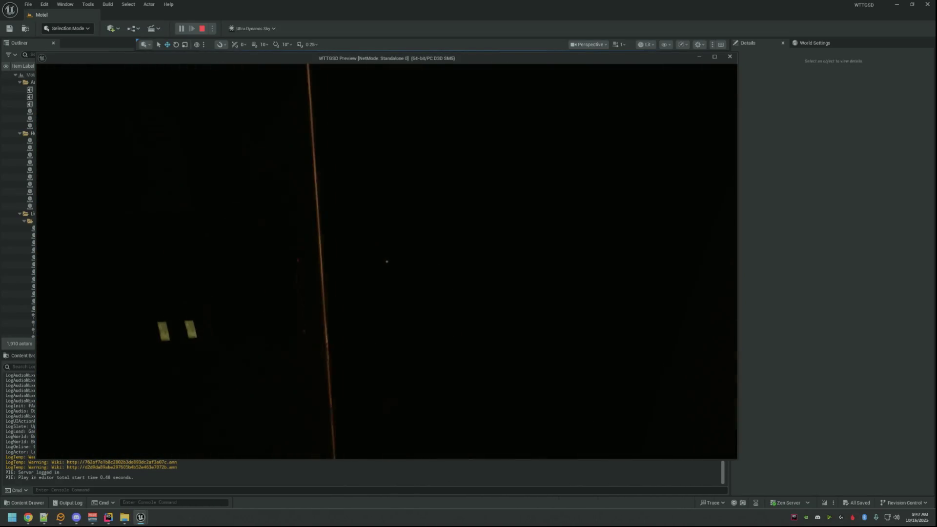
{"action": "key", "text": "e"}
{"action": "key", "text": "w"}
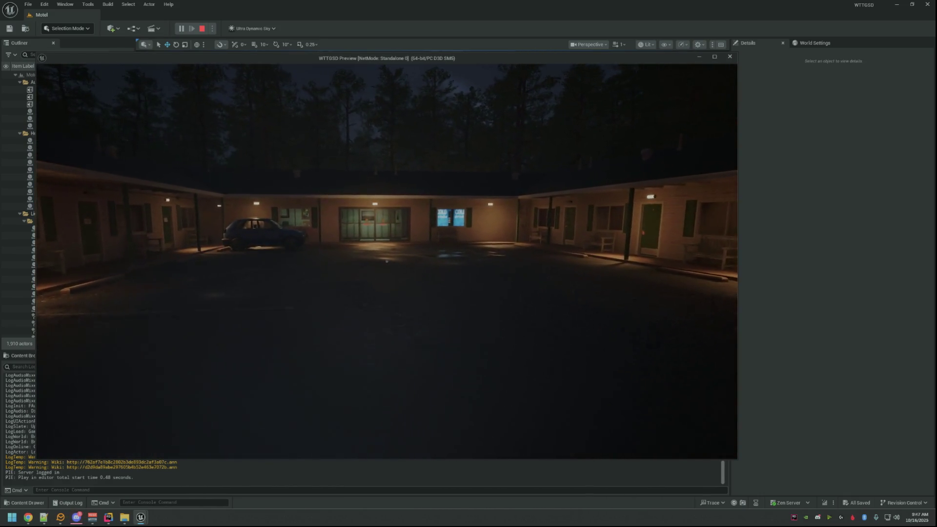
- Enter the office through the Private door, hallway, break room and bathroom, switching off lights
{"action": "key", "text": "w"}
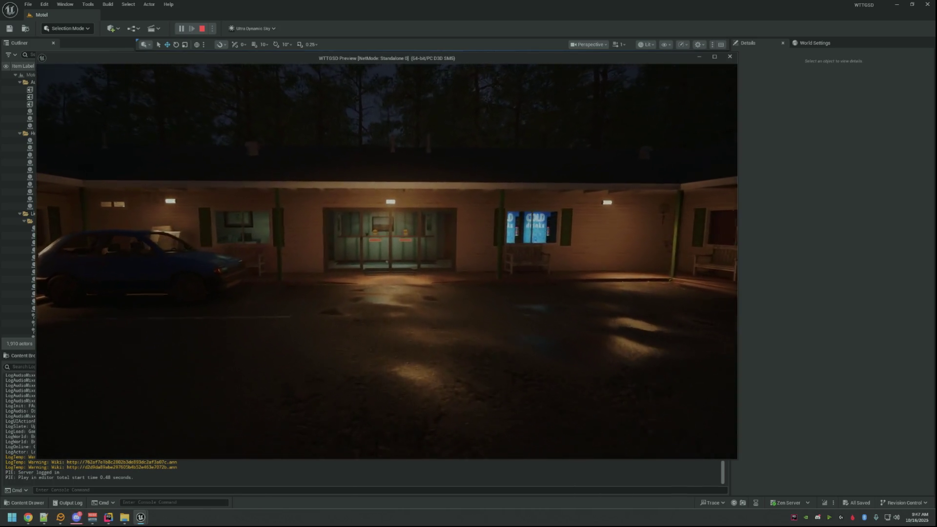
{"action": "key", "text": "w"}
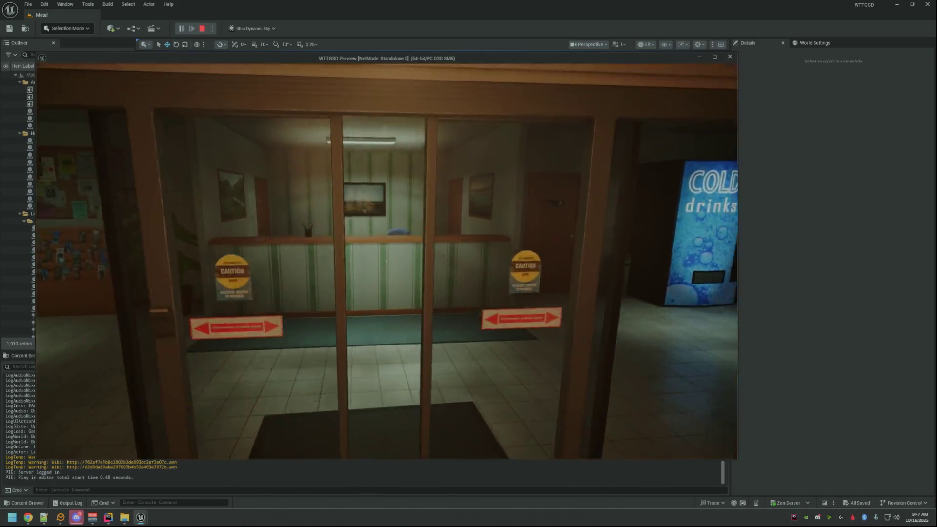
{"action": "key", "text": "e"}
{"action": "key", "text": "w"}
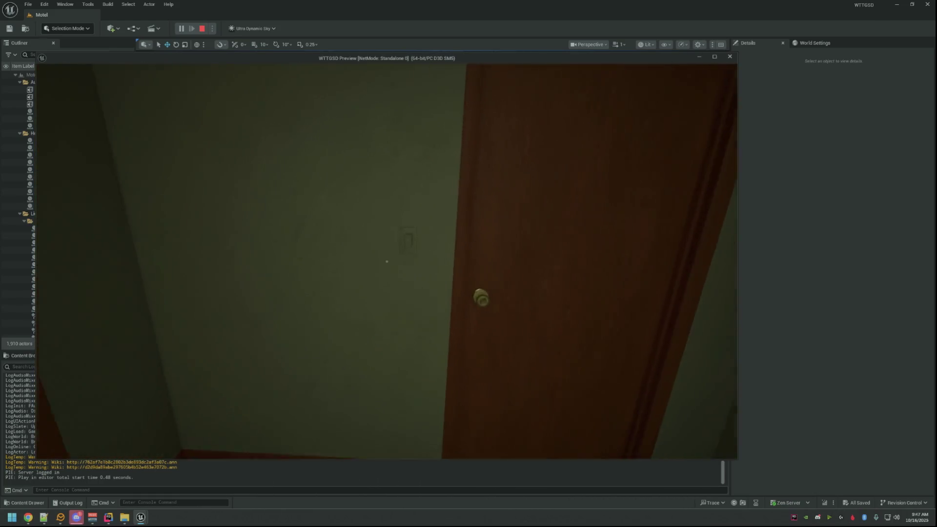
{"action": "left_click", "coordinate": [387, 262]}
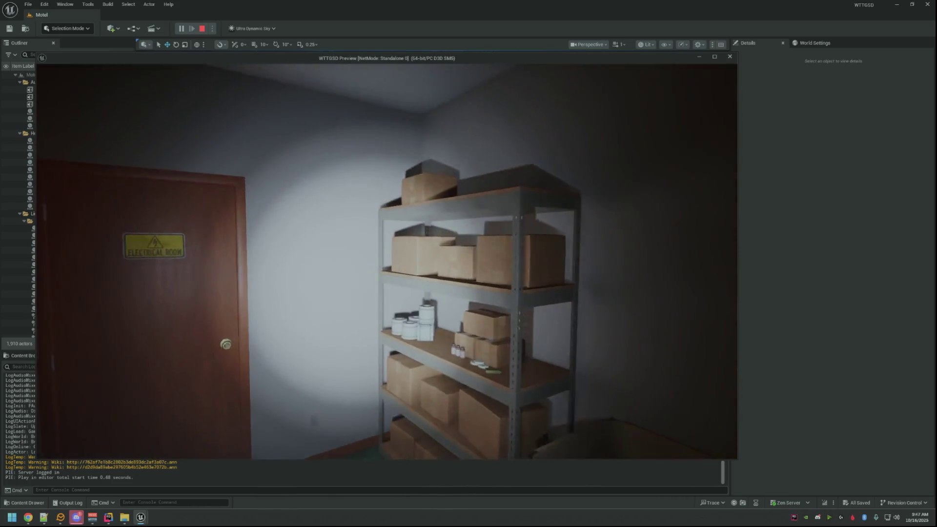
{"action": "mouse_move", "coordinate": [387, 262]}
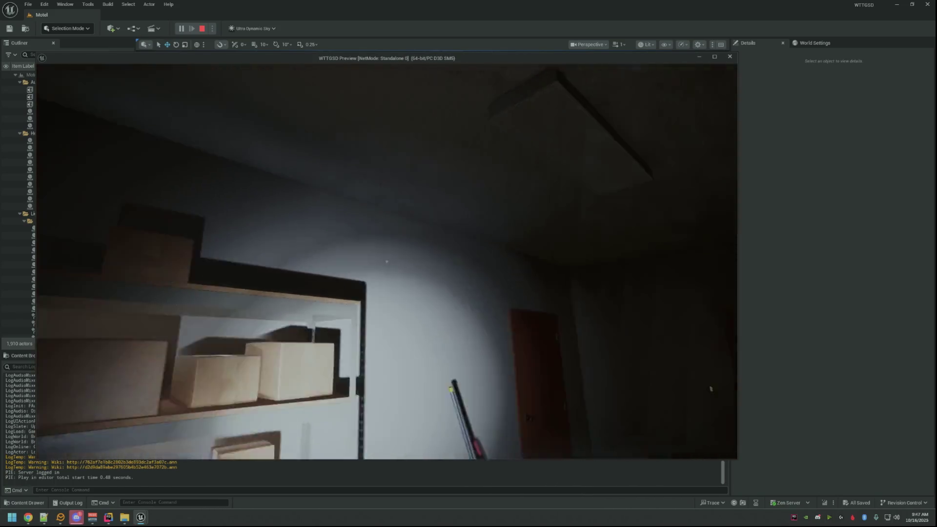
{"action": "key", "text": "w"}
{"action": "key", "text": "e"}
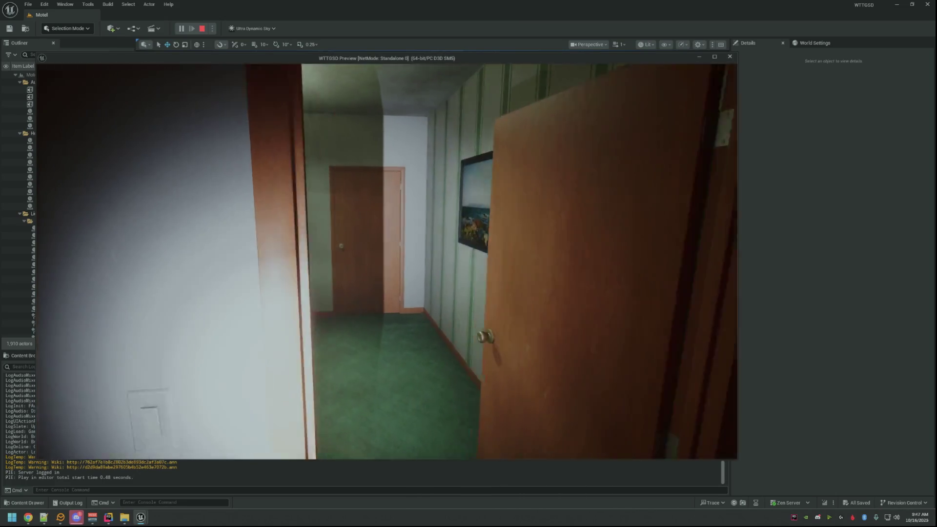
{"action": "key", "text": "w"}
{"action": "key", "text": "e"}
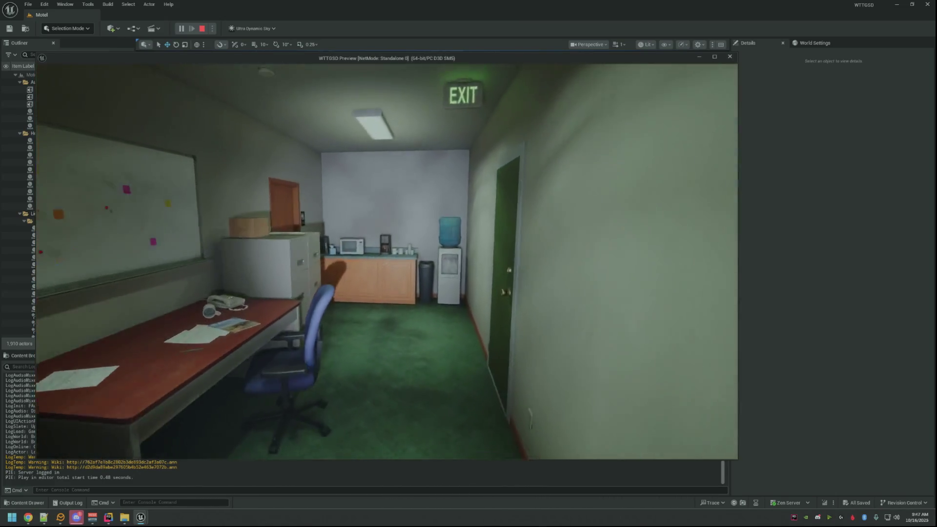
{"action": "key", "text": "e"}
{"action": "key", "text": "w"}
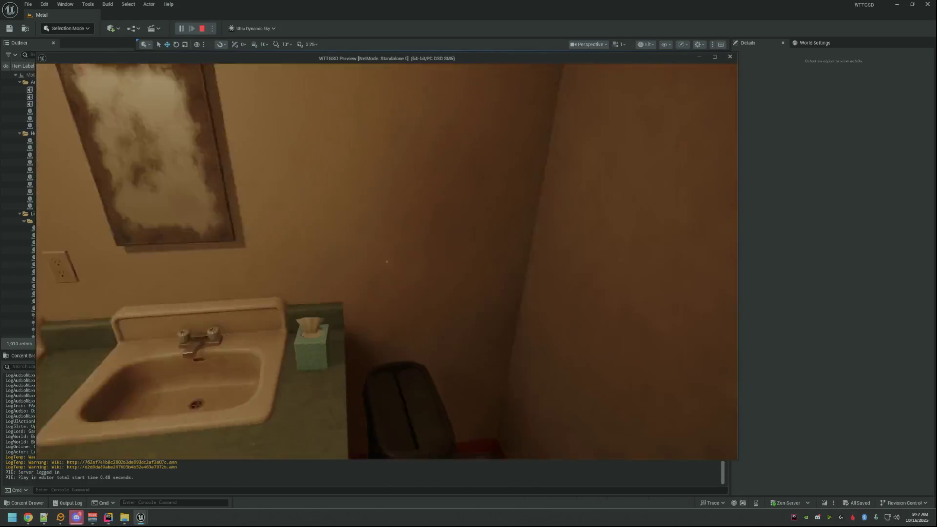
{"action": "left_click", "coordinate": [387, 262]}
- Walk back through the dark office and lobby to the parking lot, then stop Play-in-Editor with Esc
{"action": "key", "text": "w"}
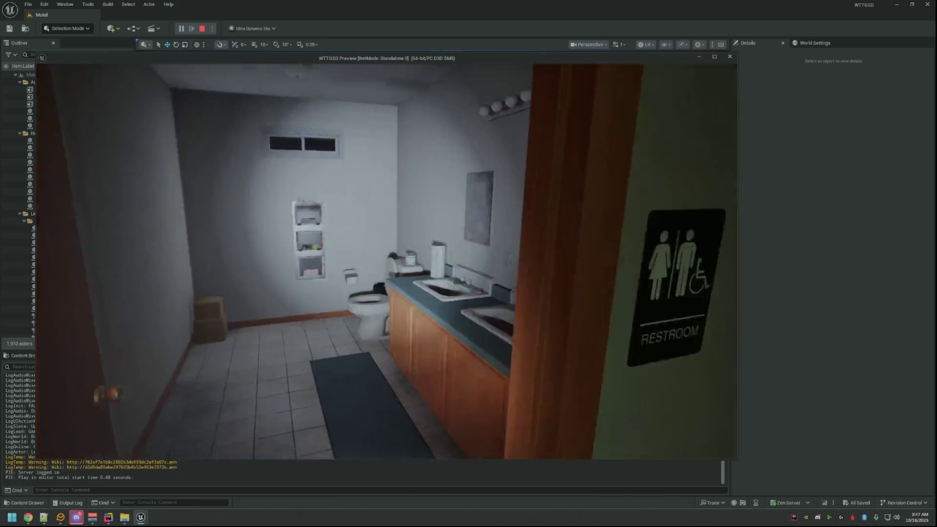
{"action": "key", "text": "w"}
{"action": "key", "text": "e"}
{"action": "key", "text": "w"}
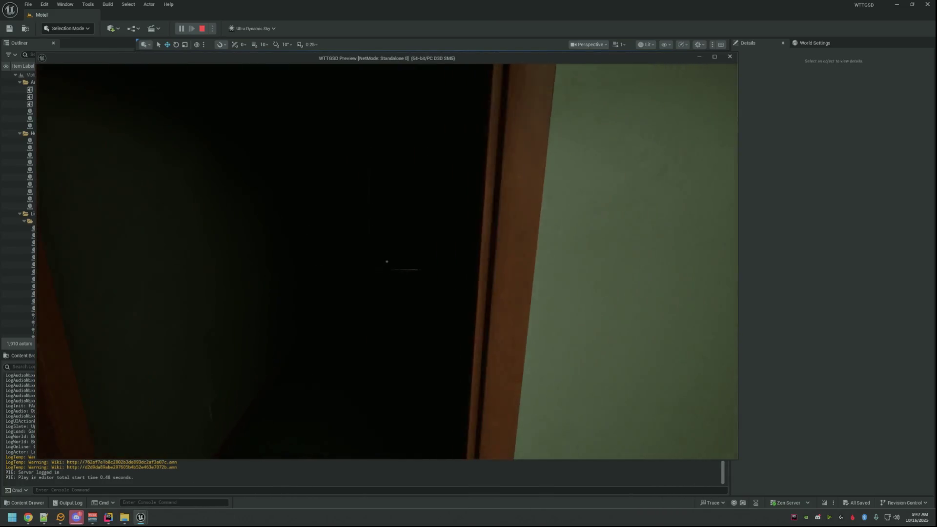
{"action": "key", "text": "w"}
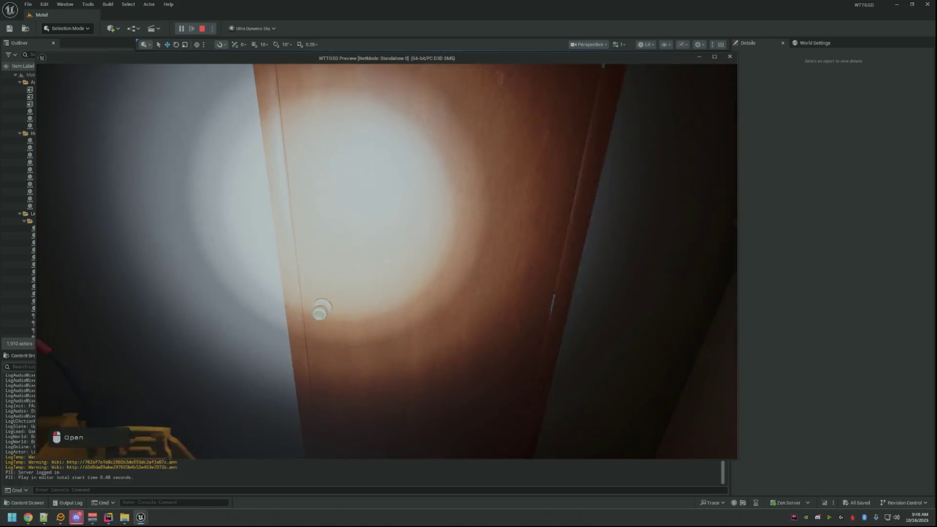
{"action": "key", "text": "w"}
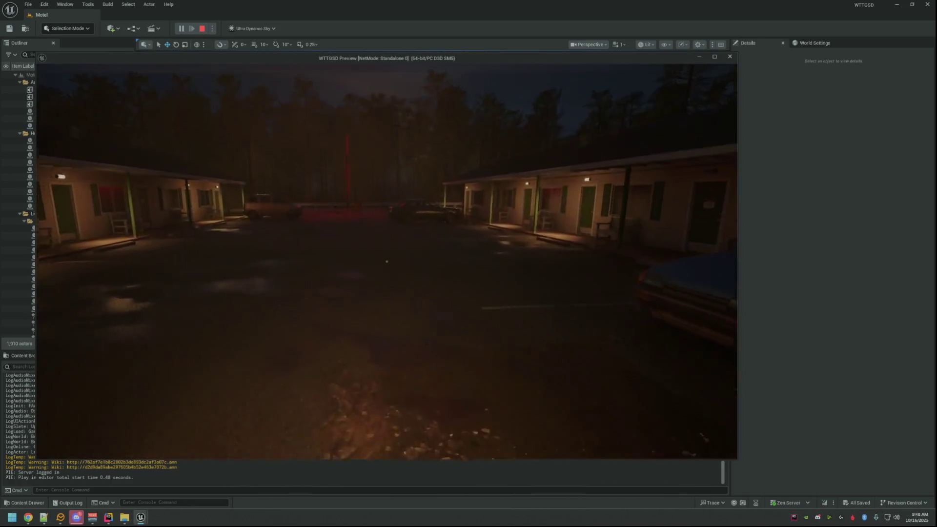
{"action": "key", "text": "Escape"}
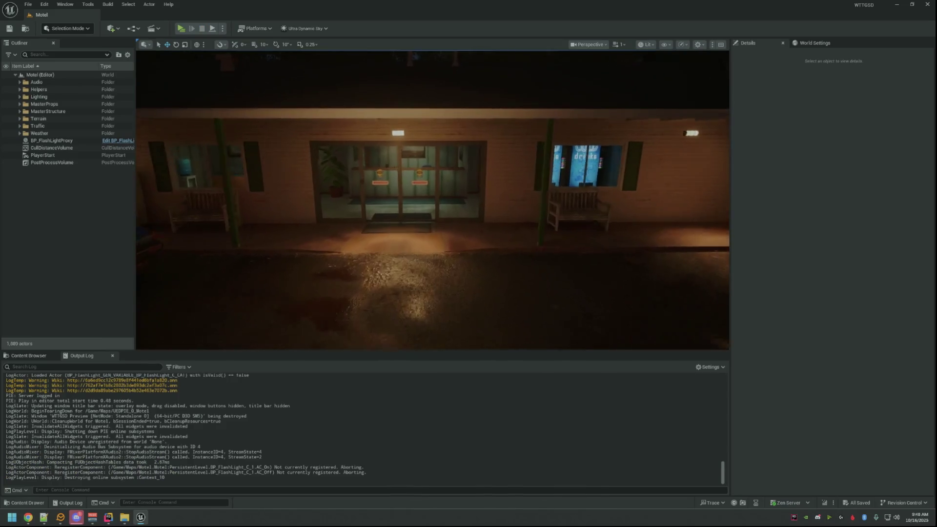
- Minimize Rider to reveal the desktop and the Props sound folder window
{"action": "left_click", "coordinate": [899, 6]}
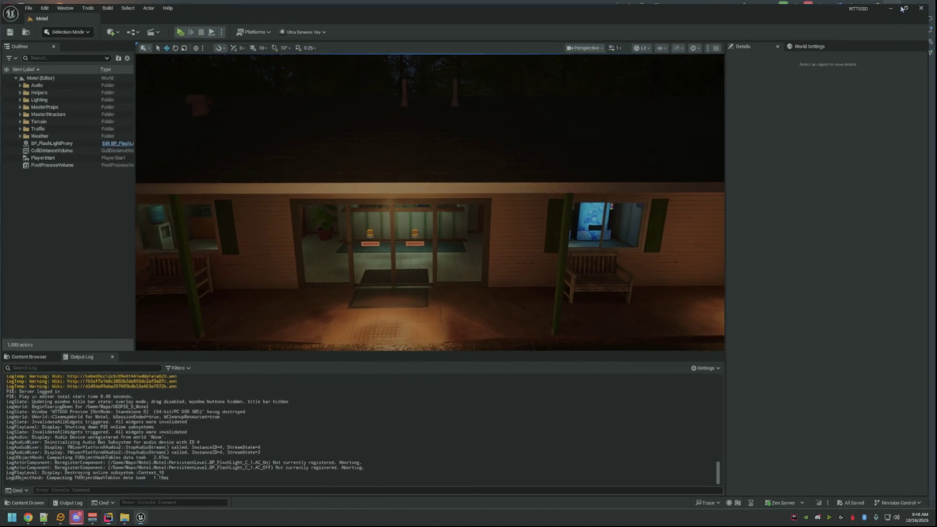
{"action": "left_click", "coordinate": [700, 165]}
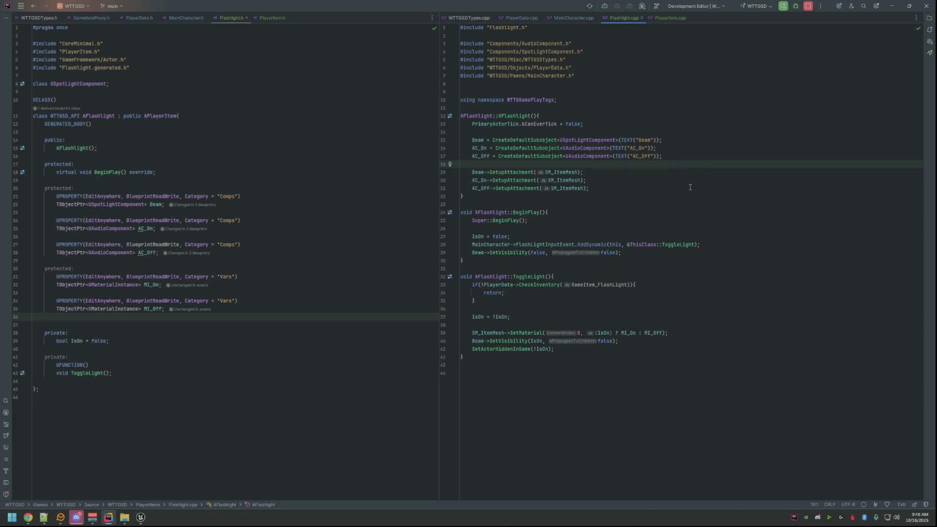
{"action": "left_click", "coordinate": [892, 11]}
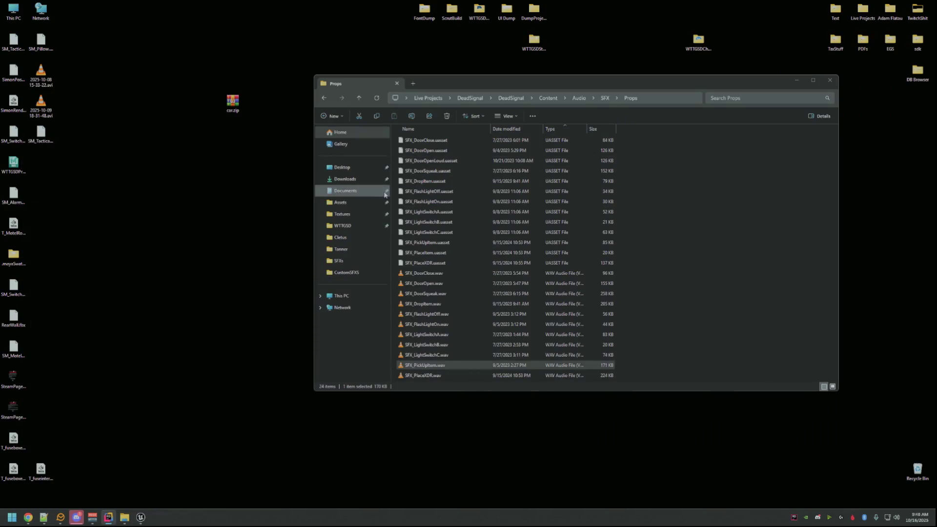
- Place Downloads on the left, move the Props window right, and open a new Explorer window over it
{"action": "left_click_drag", "start_coordinate": [523, 87], "coordinate": [647, 63]}
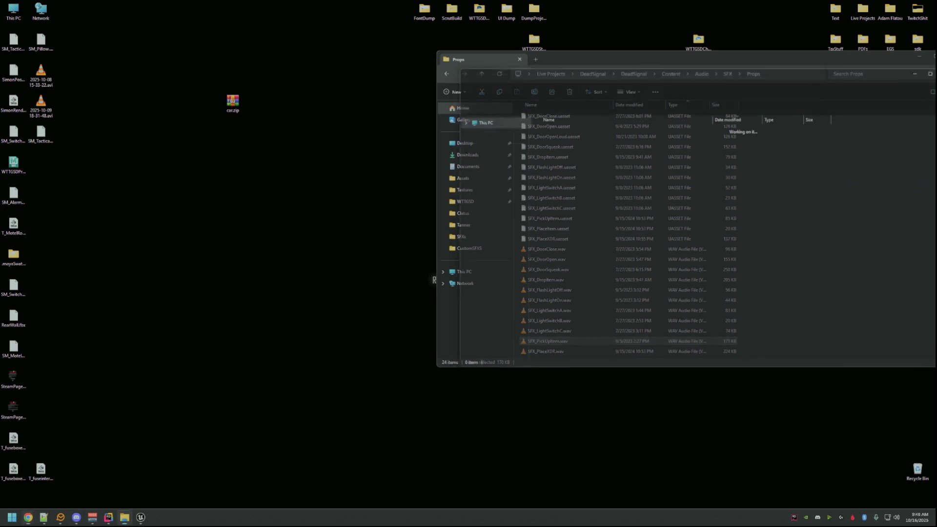
{"action": "mouse_move", "coordinate": [703, 76]}
{"action": "left_mouse_down"}
{"action": "mouse_move", "coordinate": [324, 80]}
{"action": "mouse_move", "coordinate": [279, 95]}
{"action": "left_mouse_up"}
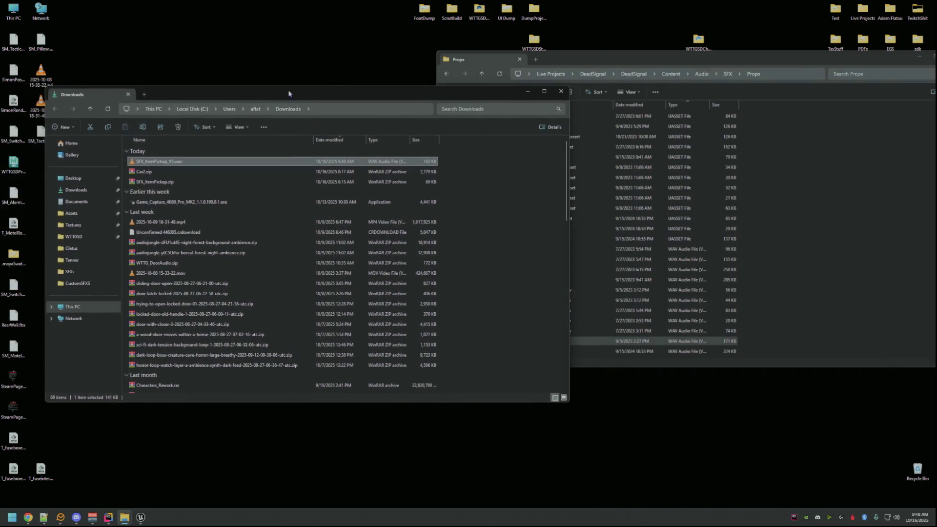
{"action": "left_click", "coordinate": [555, 64]}
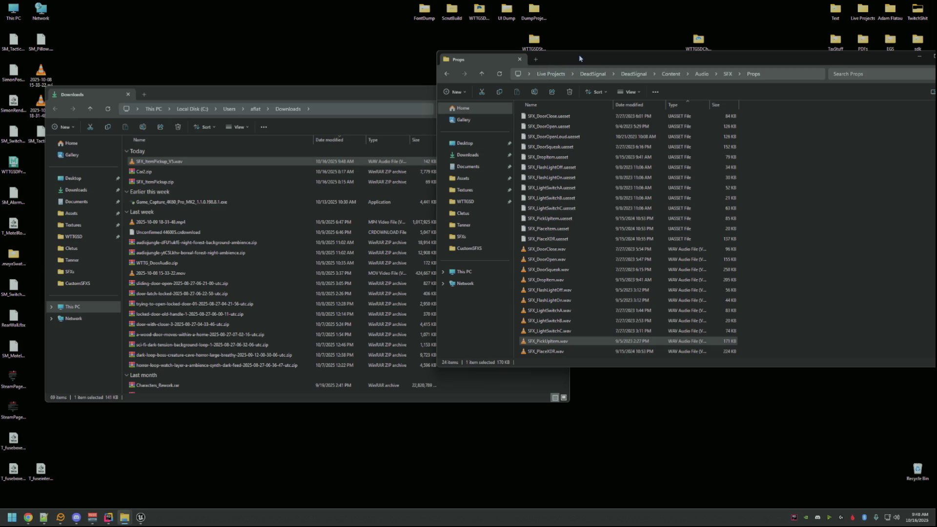
{"action": "key", "text": "super+e"}
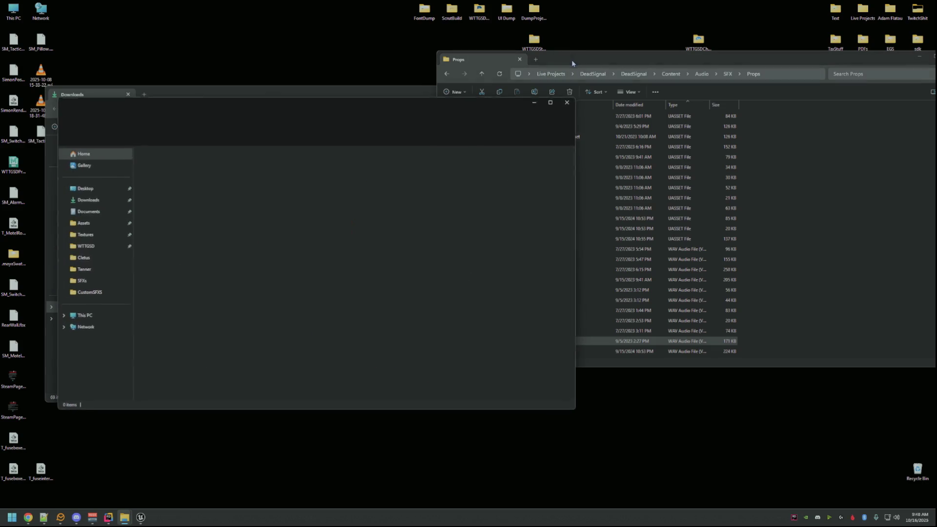
{"action": "left_click_drag", "start_coordinate": [312, 91], "coordinate": [657, 92]}
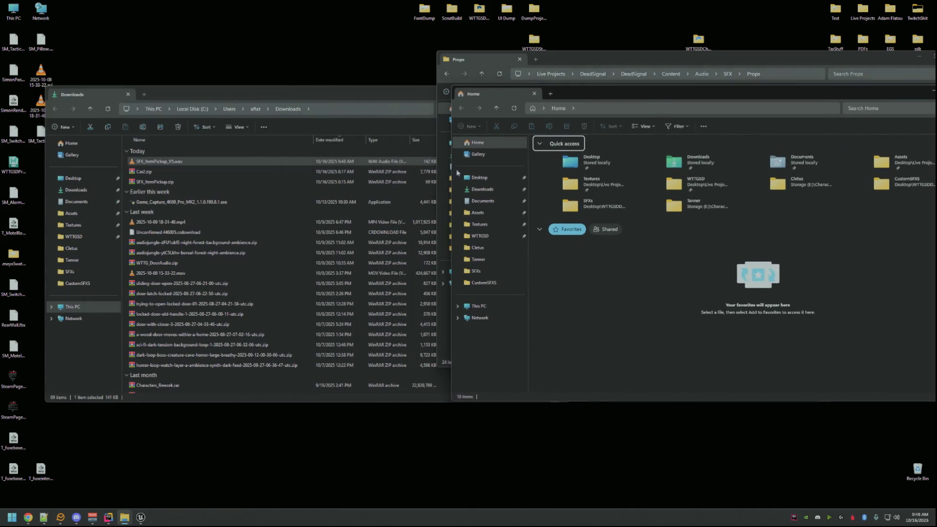
- Navigate to Desktop > Live Projects > WTTGSD > WTTGSD > Content > Audio > SFXS > Player, then start renaming SFX_ItemPickup_V5.wav
{"action": "left_click", "coordinate": [478, 177]}
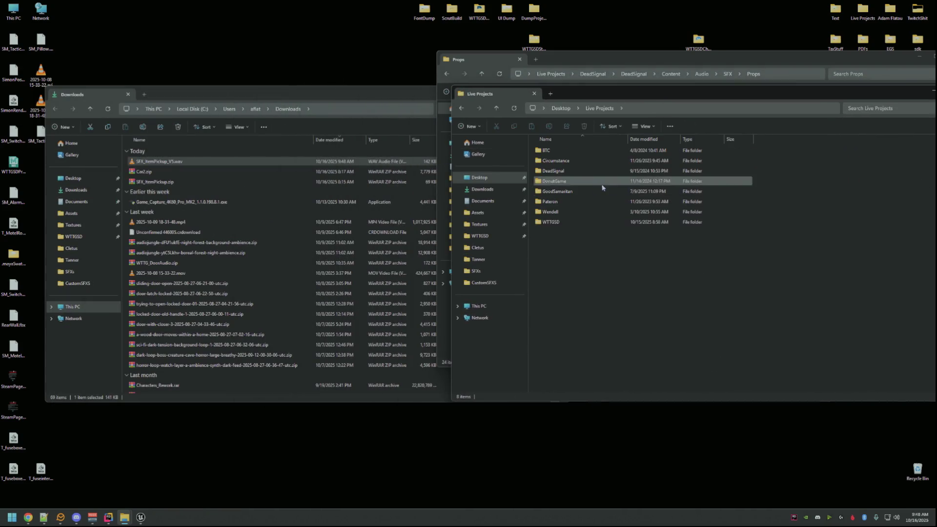
{"action": "double_click", "coordinate": [596, 212]}
{"action": "double_click", "coordinate": [593, 183]}
{"action": "double_click", "coordinate": [592, 172]}
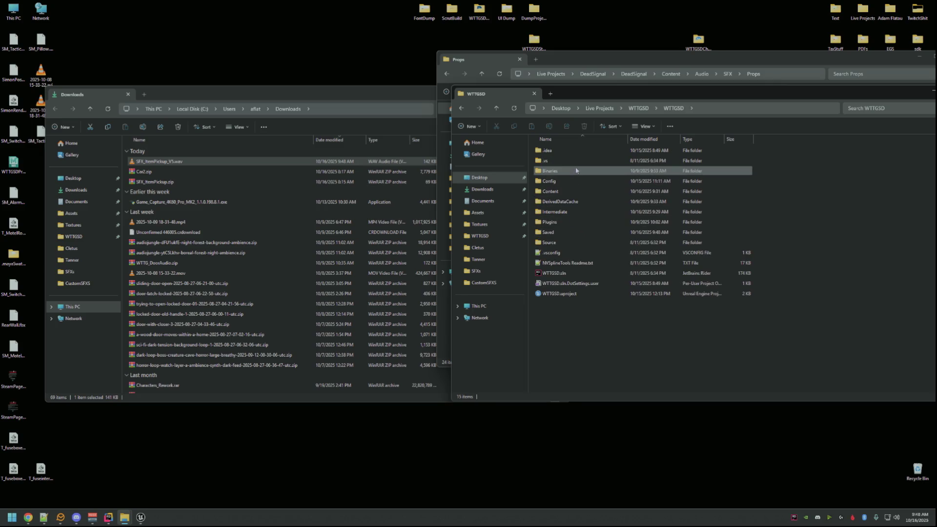
{"action": "double_click", "coordinate": [566, 192]}
{"action": "double_click", "coordinate": [561, 170]}
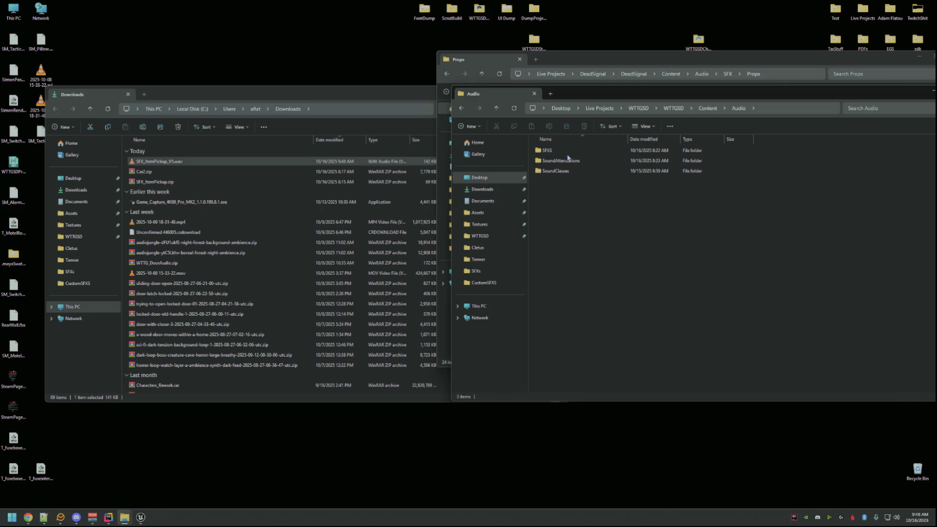
{"action": "double_click", "coordinate": [561, 151]}
{"action": "double_click", "coordinate": [561, 202]}
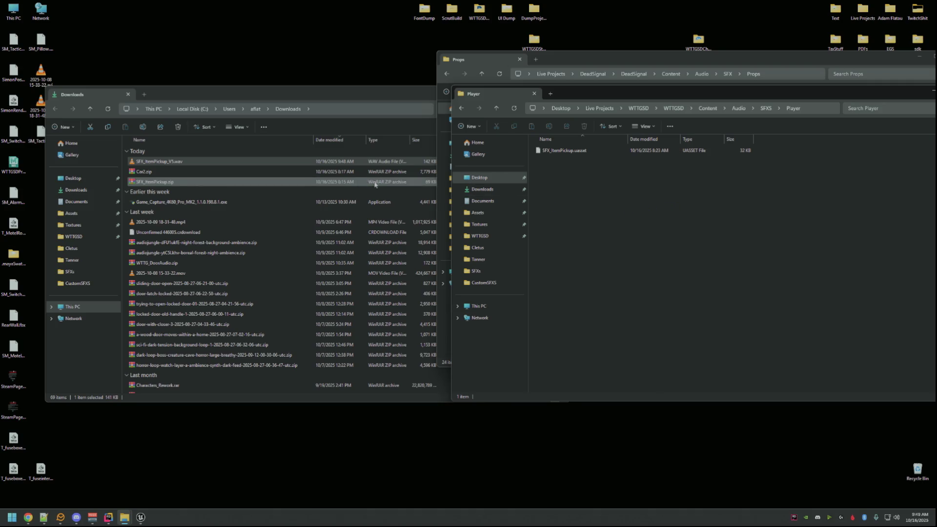
{"action": "left_click", "coordinate": [271, 166]}
{"action": "key", "text": "F2"}
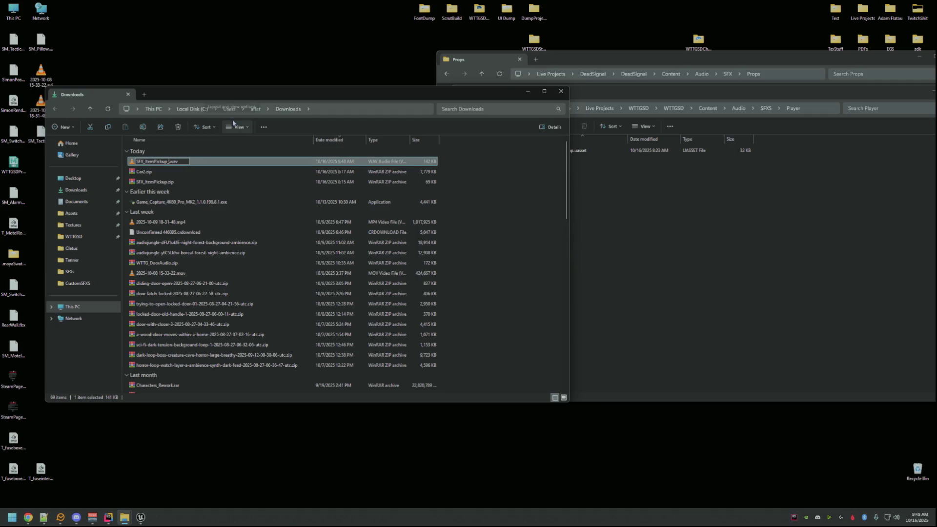
- Commit the rename to SFX_ItemPickup.wav and open the WTTGSDDump > CustomSFXS folder
{"action": "key", "text": "Return"}
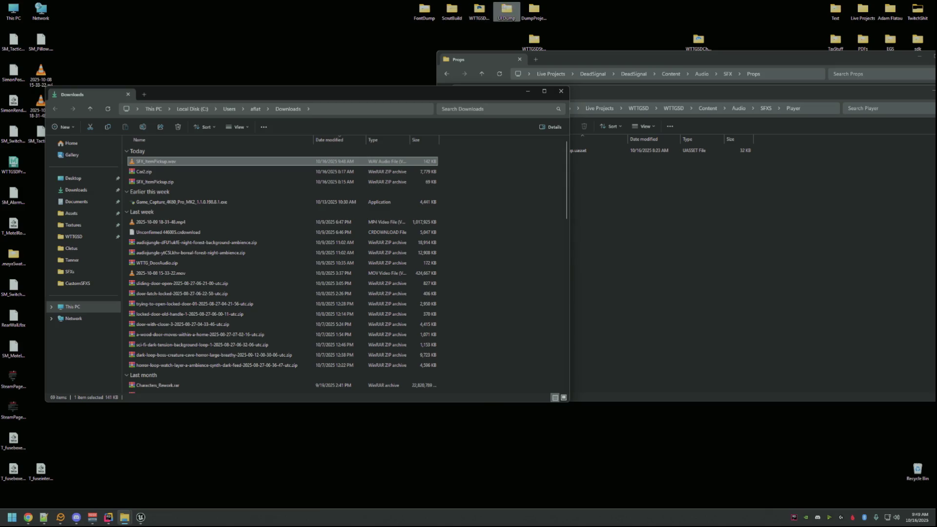
{"action": "double_click", "coordinate": [534, 11]}
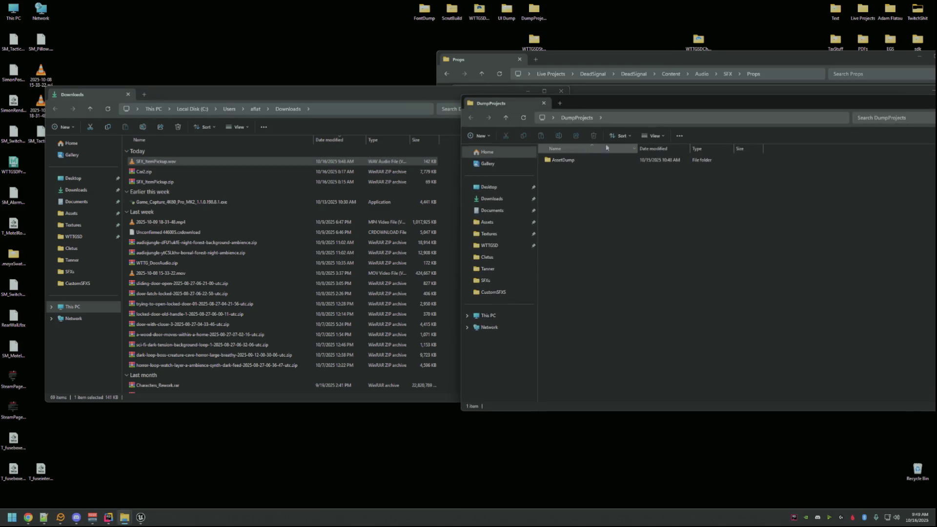
{"action": "key", "text": "ctrl+w"}
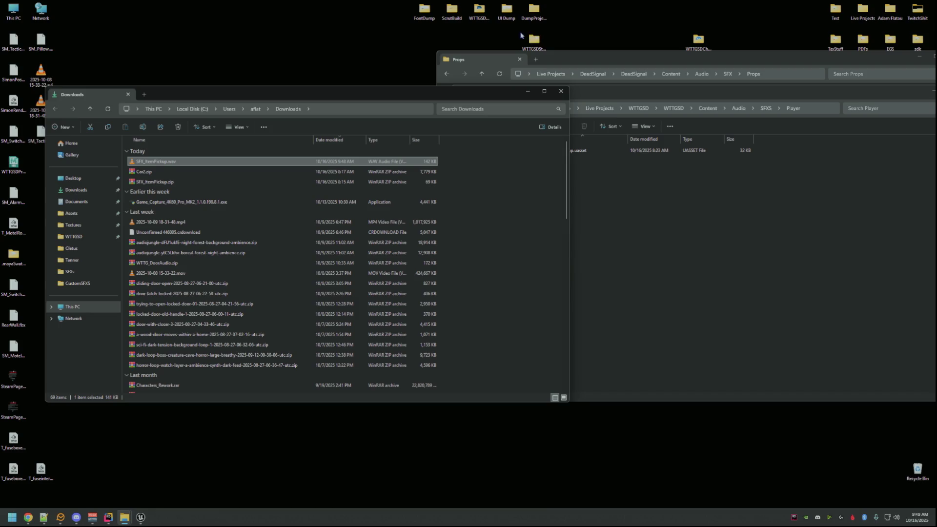
{"action": "double_click", "coordinate": [480, 10]}
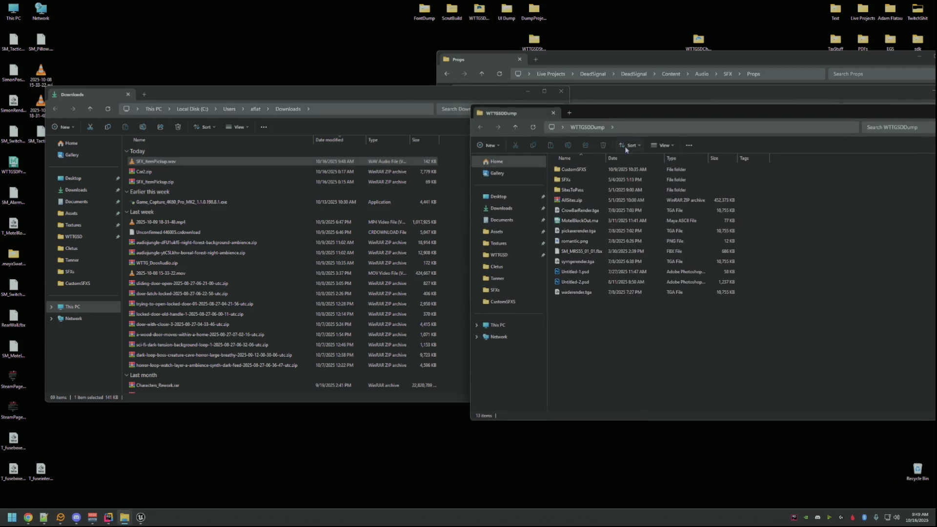
{"action": "double_click", "coordinate": [571, 169]}
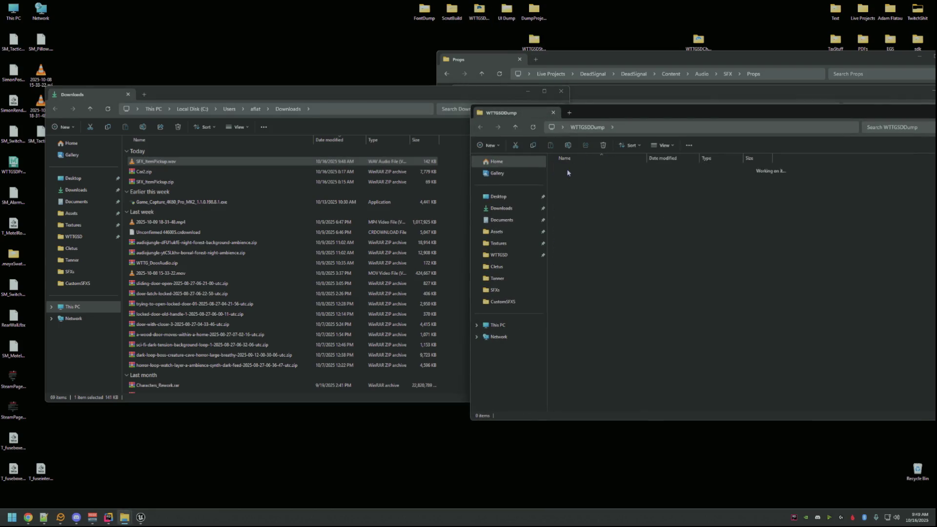
- Drag SFX_ItemPickup.wav into CustomSFXS, dismiss the Replace or Skip prompt, and move Downloads aside
{"action": "left_click_drag", "start_coordinate": [158, 161], "coordinate": [581, 234]}
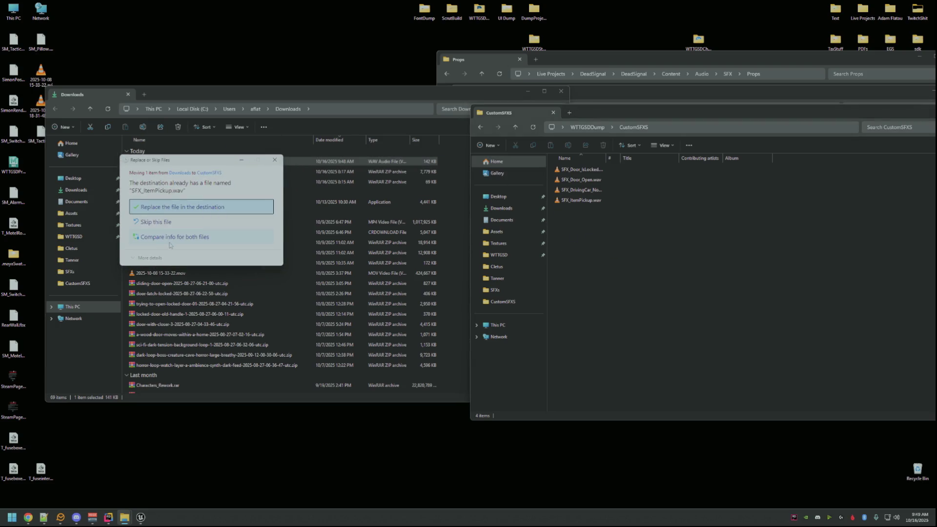
{"action": "left_click", "coordinate": [279, 163]}
{"action": "left_click", "coordinate": [592, 204]}
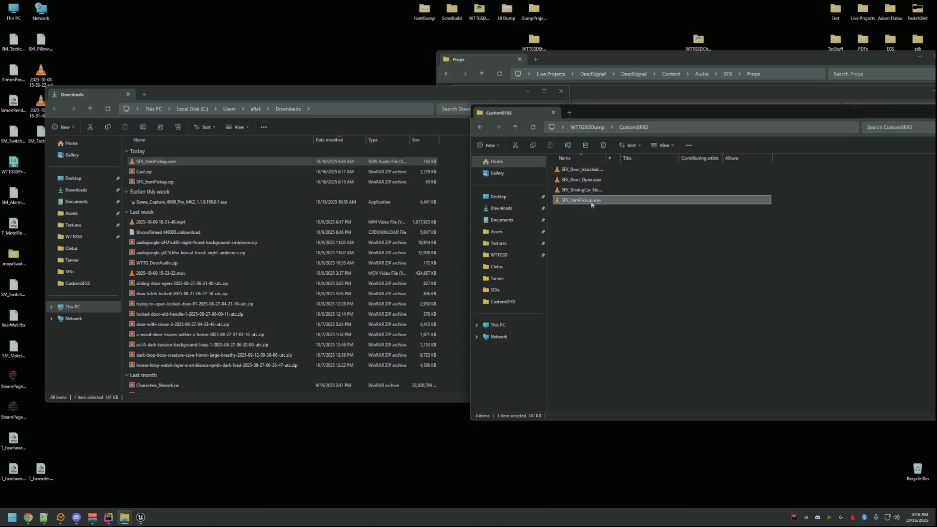
{"action": "left_click", "coordinate": [199, 188]}
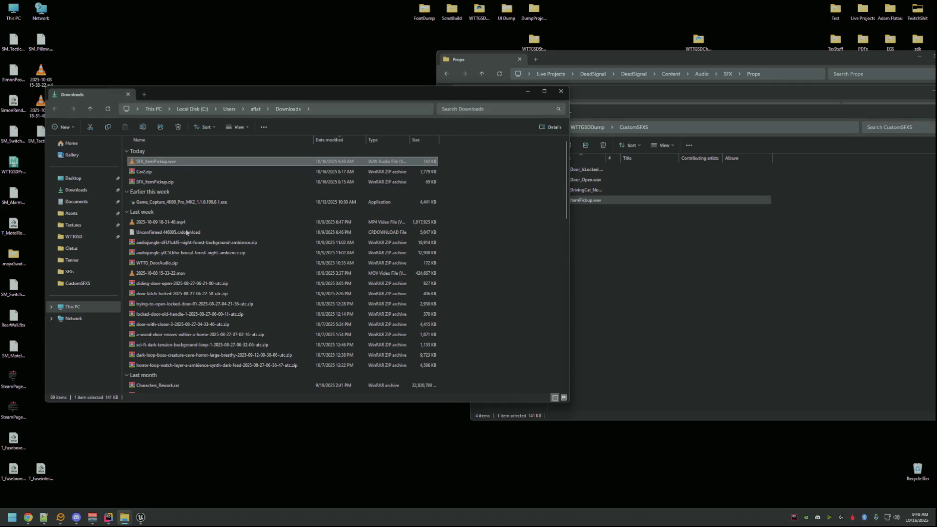
{"action": "left_click_drag", "start_coordinate": [213, 96], "coordinate": [936, 170]}
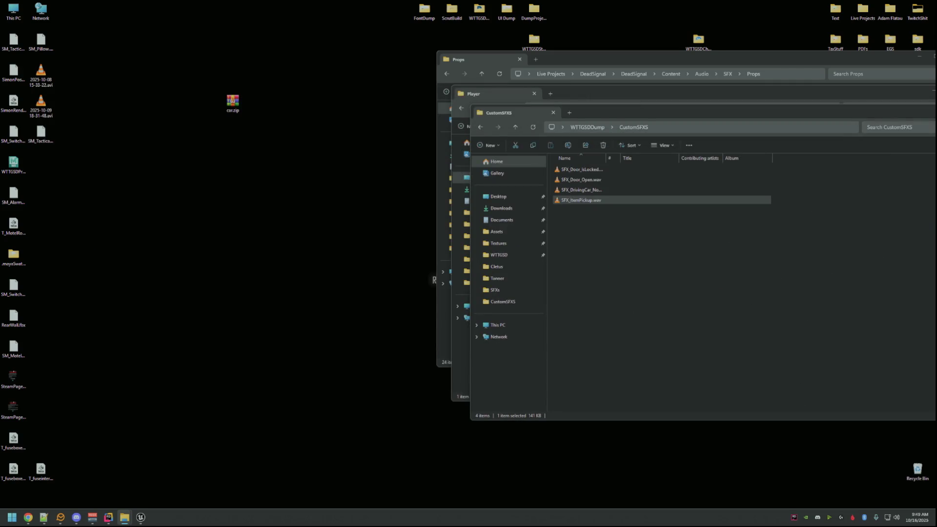
{"action": "left_click", "coordinate": [108, 518]}
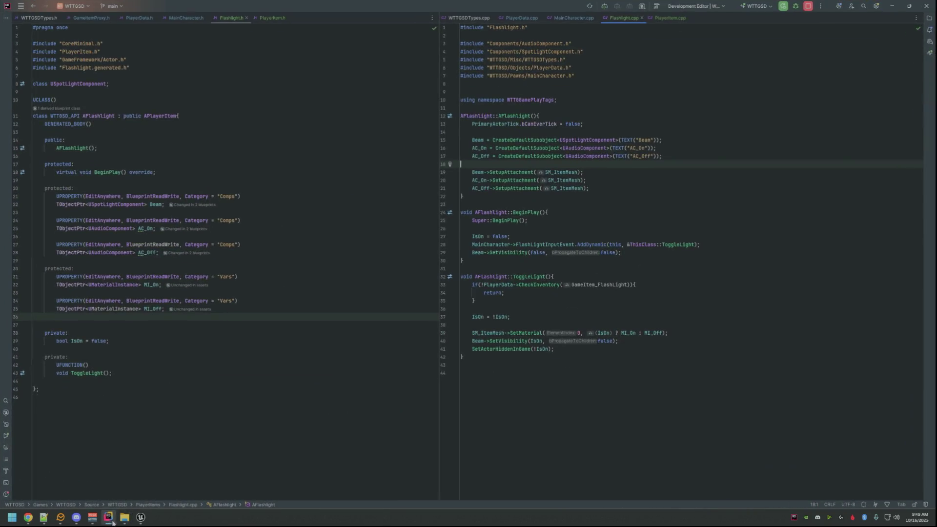
- In Unreal's Content Browser, open Audio > SFXS > Player to see the reimported SFX_ItemPickup and enlarge the viewport
{"action": "left_click", "coordinate": [141, 517]}
{"action": "left_click", "coordinate": [41, 354]}
{"action": "left_click", "coordinate": [20, 378]}
{"action": "double_click", "coordinate": [110, 401]}
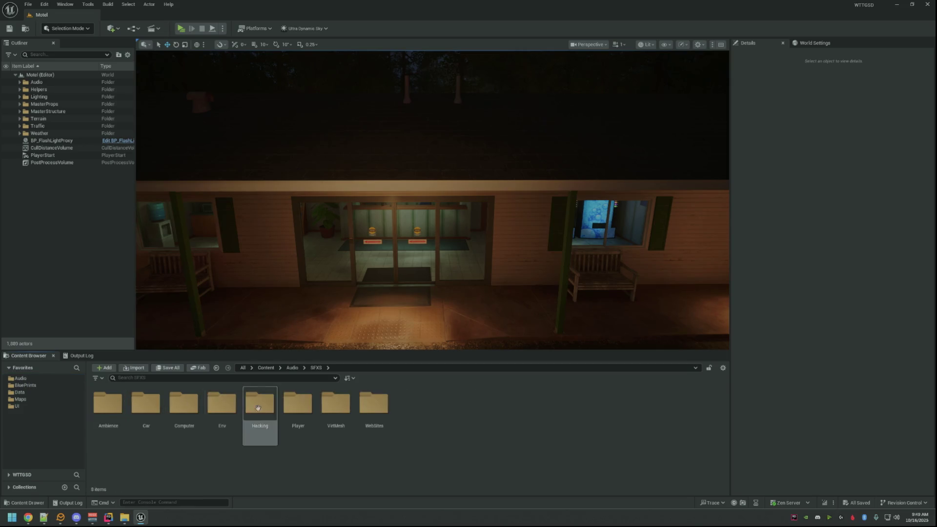
{"action": "double_click", "coordinate": [298, 408]}
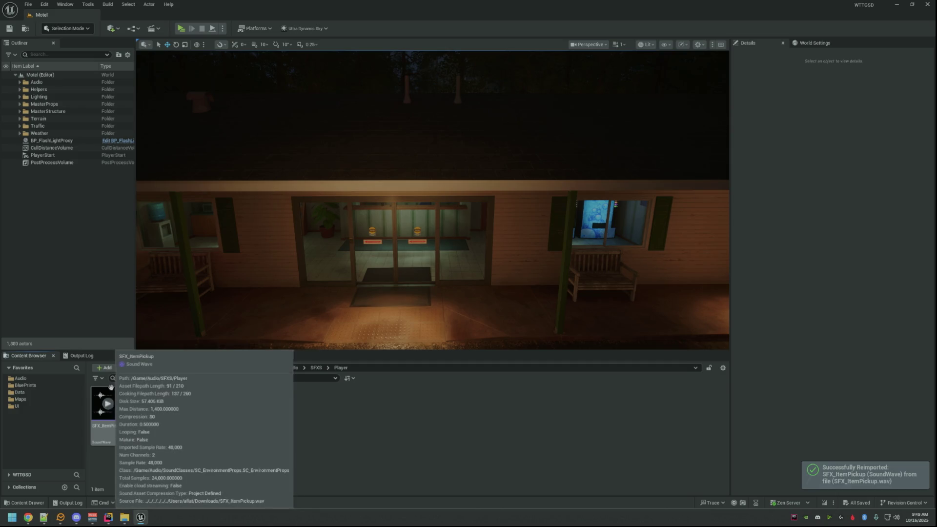
{"action": "left_click_drag", "start_coordinate": [129, 351], "coordinate": [128, 382]}
{"action": "scroll", "coordinate": [324, 287], "scroll_direction": "down", "scroll_amount": 5}
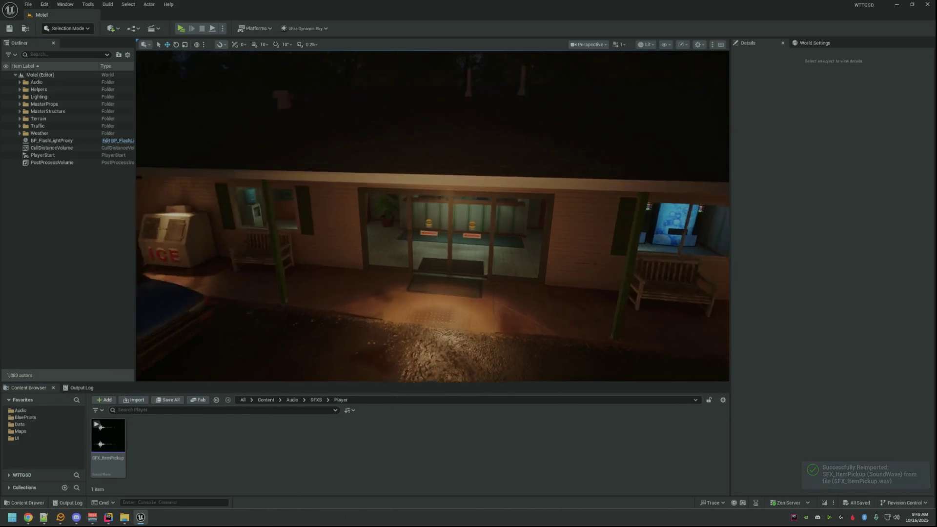
{"action": "key", "text": "alt+p"}
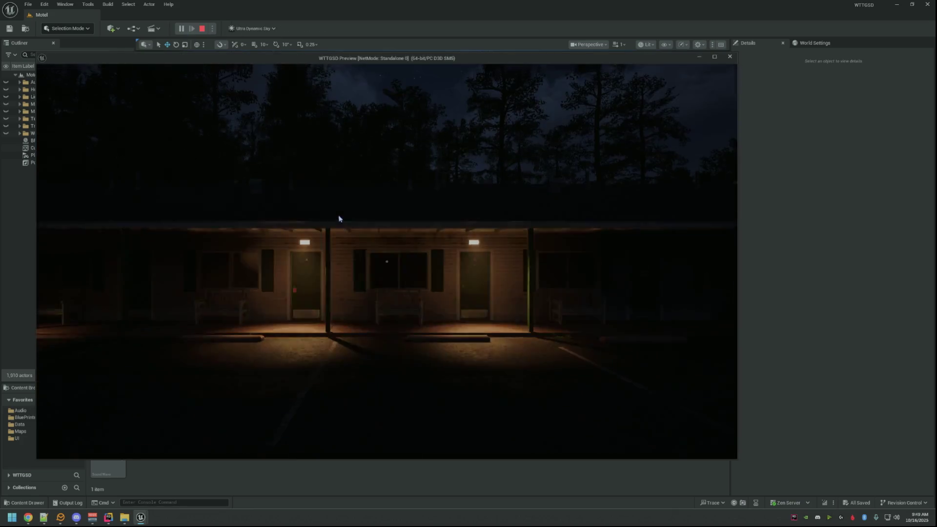
- Pick up the flashlight at reception, walk to the Private door, then end the preview and select SFX_ItemPickup
{"action": "key", "text": "w"}
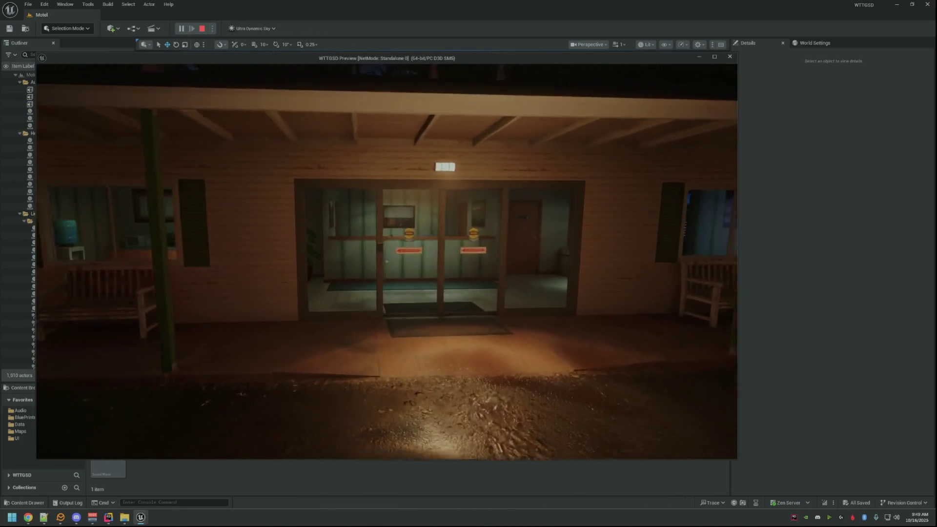
{"action": "key", "text": "w"}
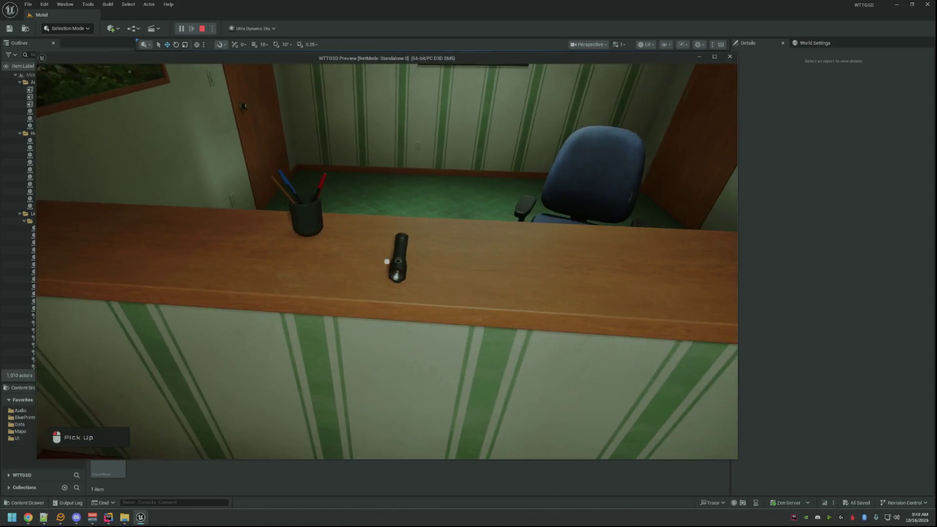
{"action": "left_click", "coordinate": [387, 261]}
{"action": "key", "text": "w"}
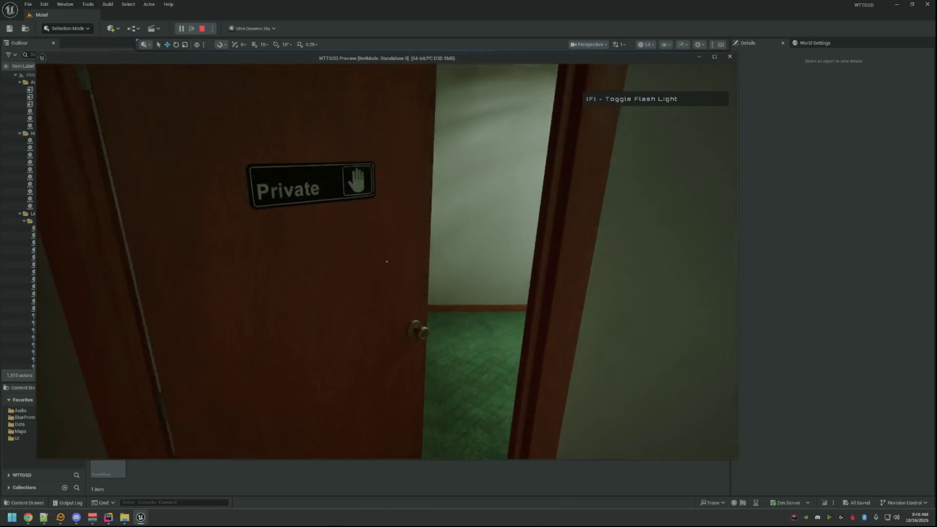
{"action": "left_click", "coordinate": [386, 262]}
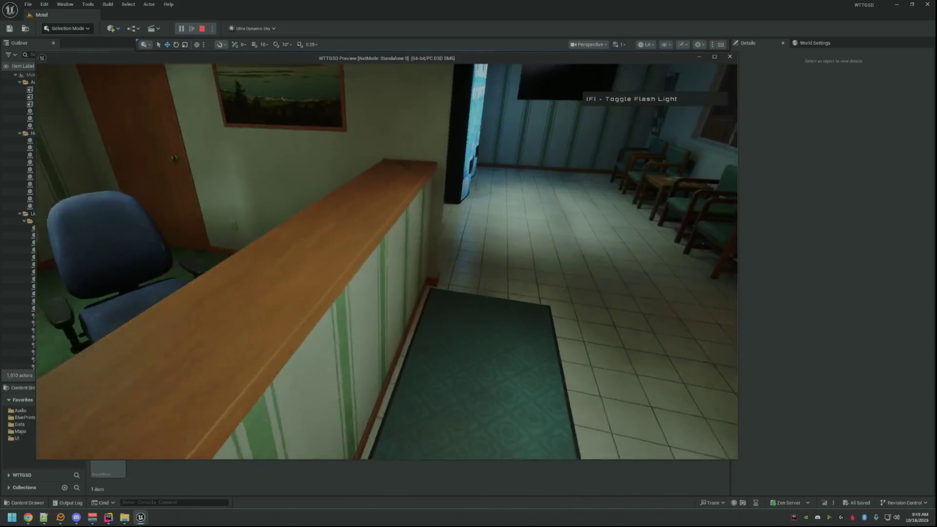
{"action": "key", "text": "Escape"}
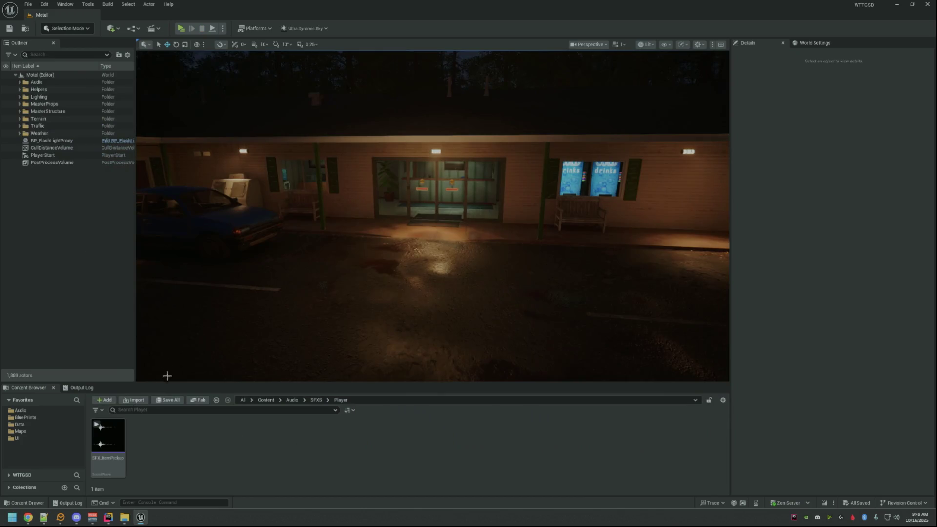
{"action": "left_click", "coordinate": [109, 439]}
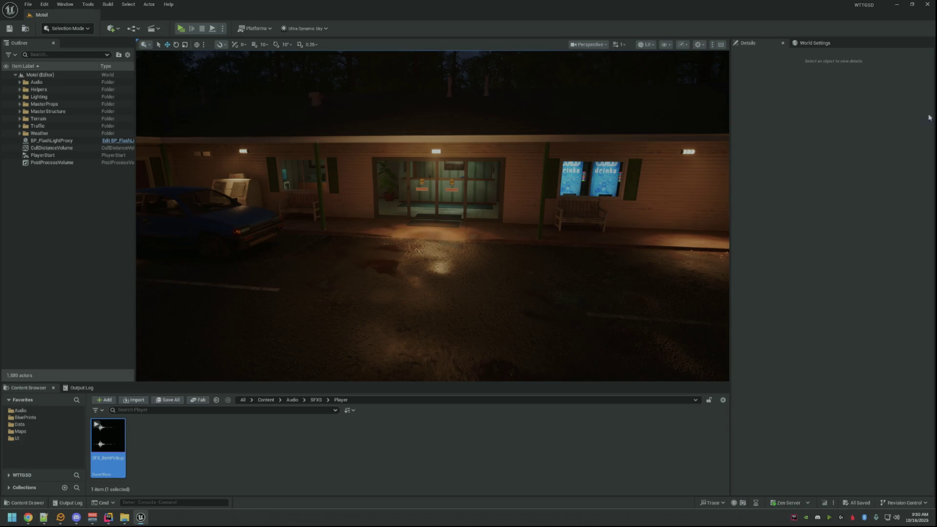
{"action": "scroll", "coordinate": [517, 123], "scroll_direction": "up", "scroll_amount": 10}
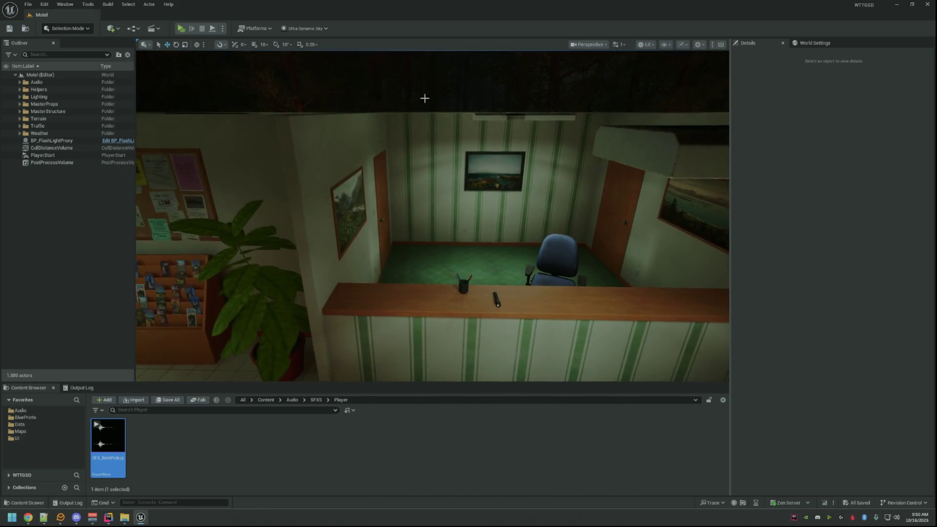
{"action": "key", "text": "alt+p"}
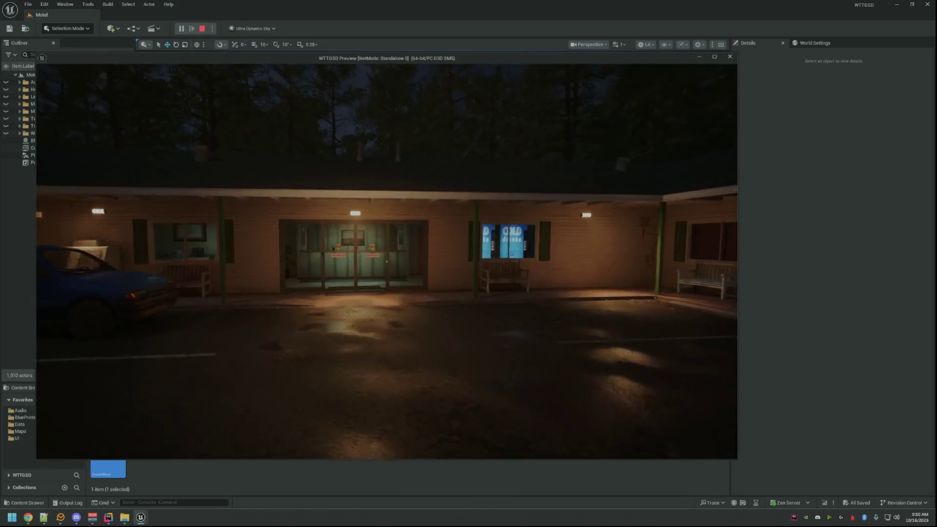
{"action": "key", "text": "w"}
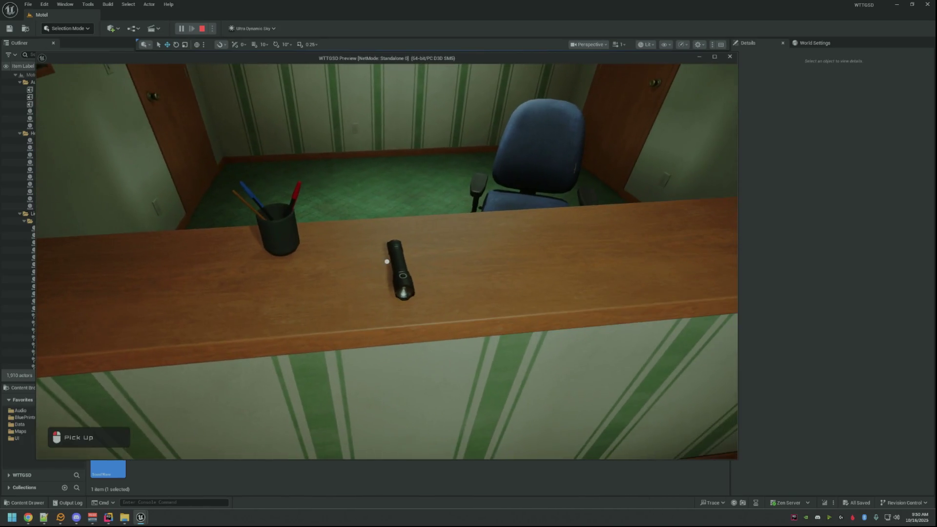
{"action": "left_click", "coordinate": [385, 244]}
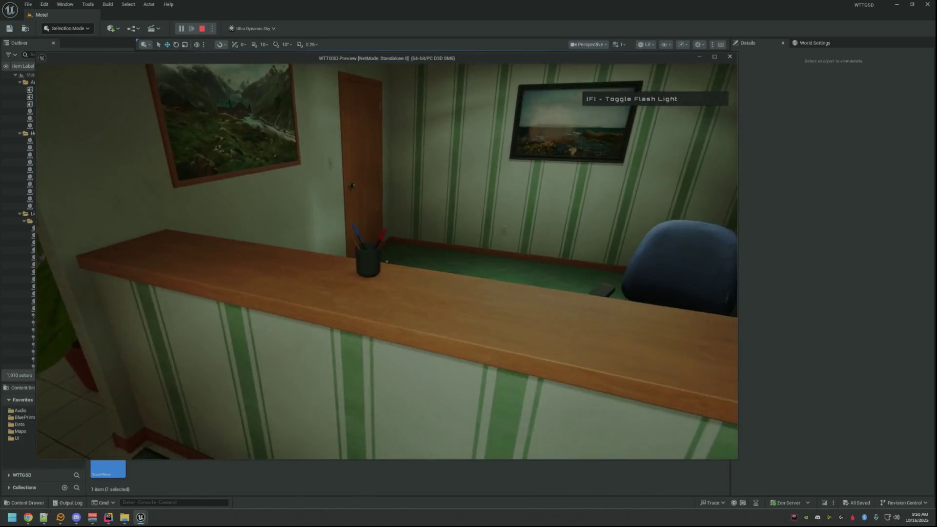
{"action": "key", "text": "Escape"}
{"action": "key", "text": "alt+p"}
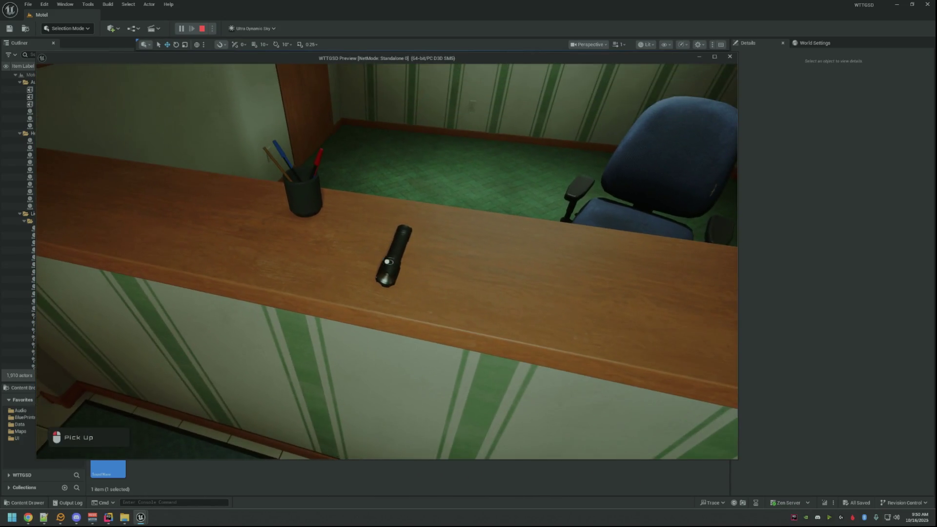
{"action": "left_click", "coordinate": [386, 262]}
{"action": "key", "text": "w"}
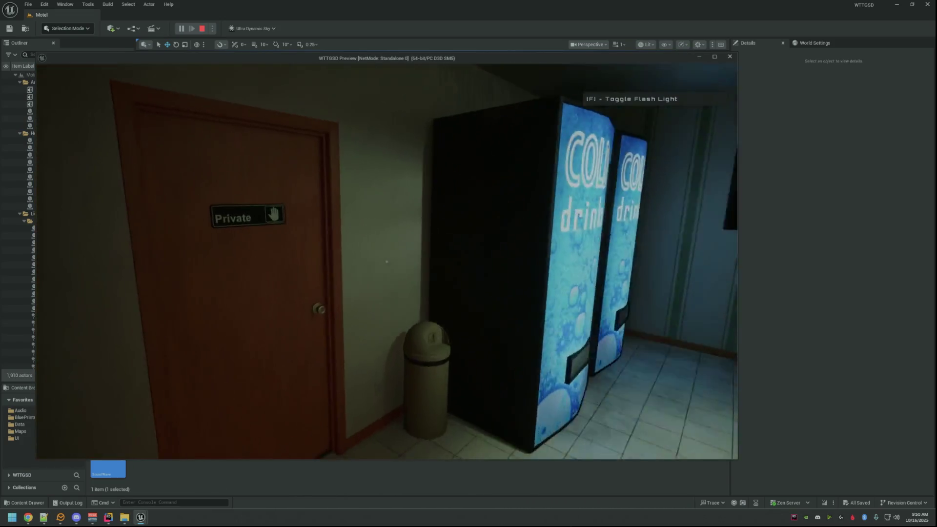
{"action": "key", "text": "w"}
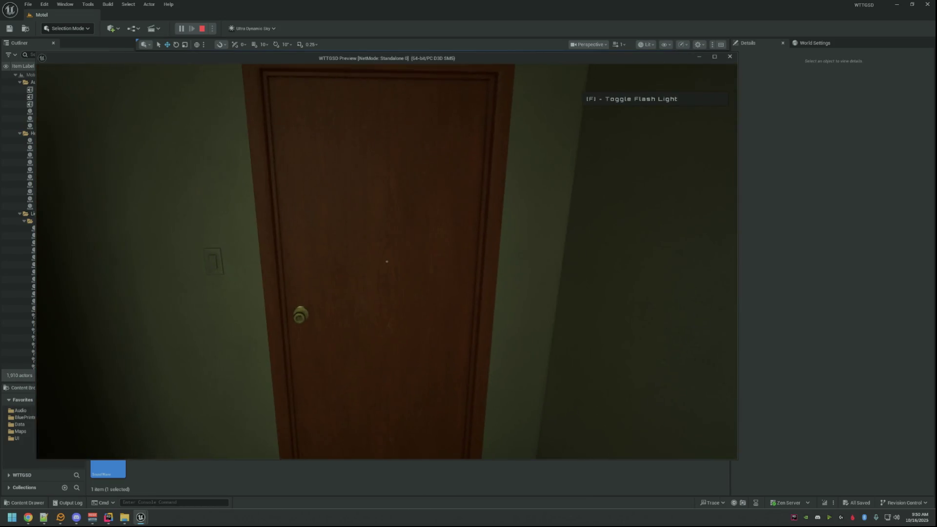
{"action": "left_click", "coordinate": [386, 262]}
{"action": "left_click", "coordinate": [386, 261]}
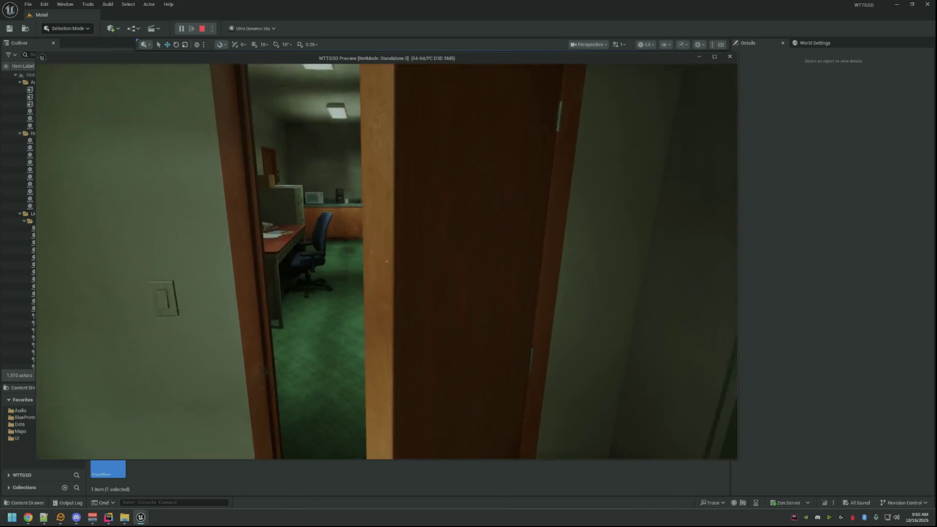
{"action": "key", "text": "Escape"}
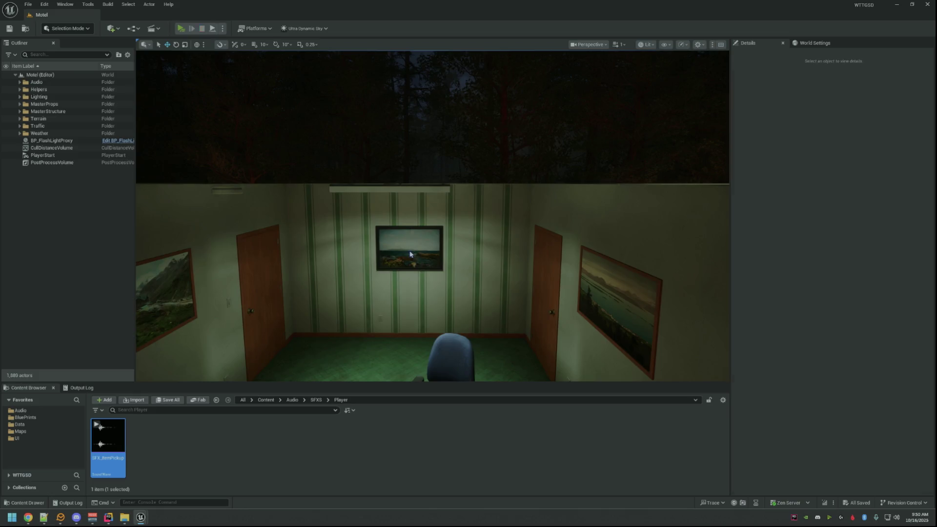
{"action": "key", "text": "alt+p"}
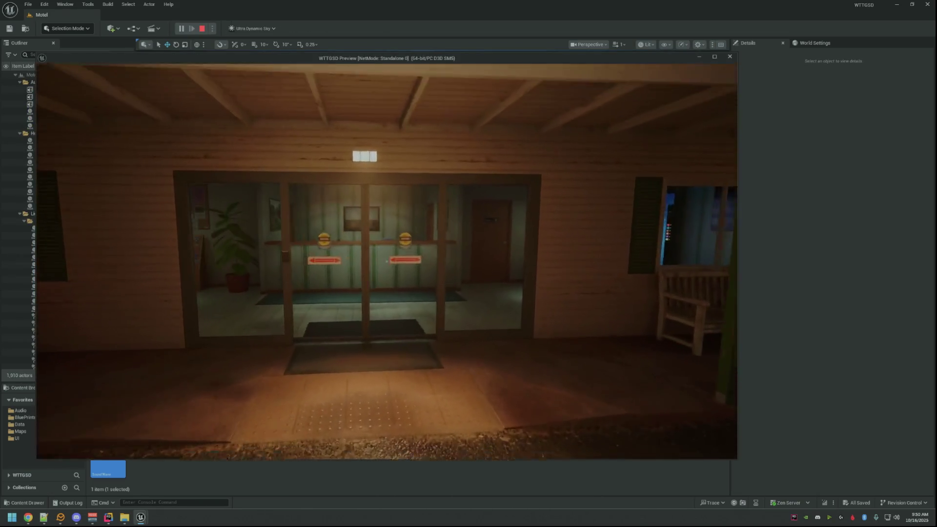
{"action": "key", "text": "w"}
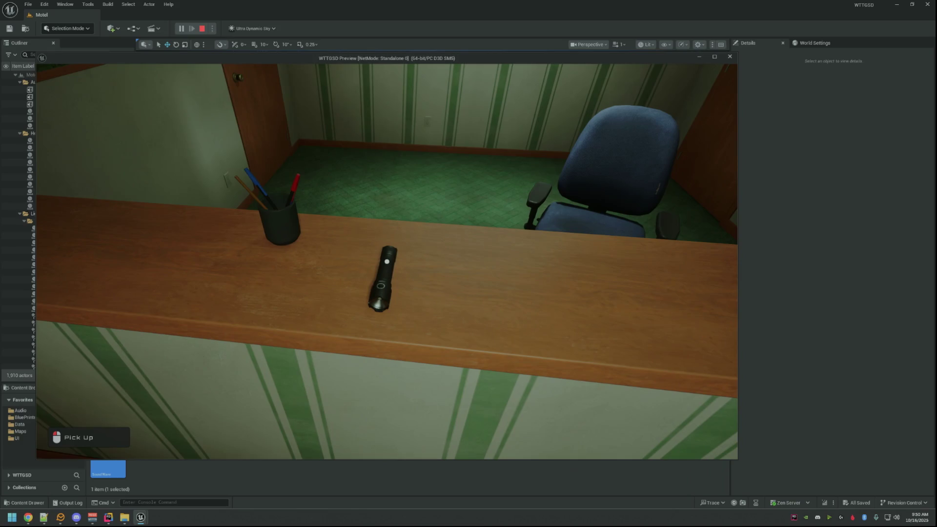
{"action": "left_click", "coordinate": [387, 262]}
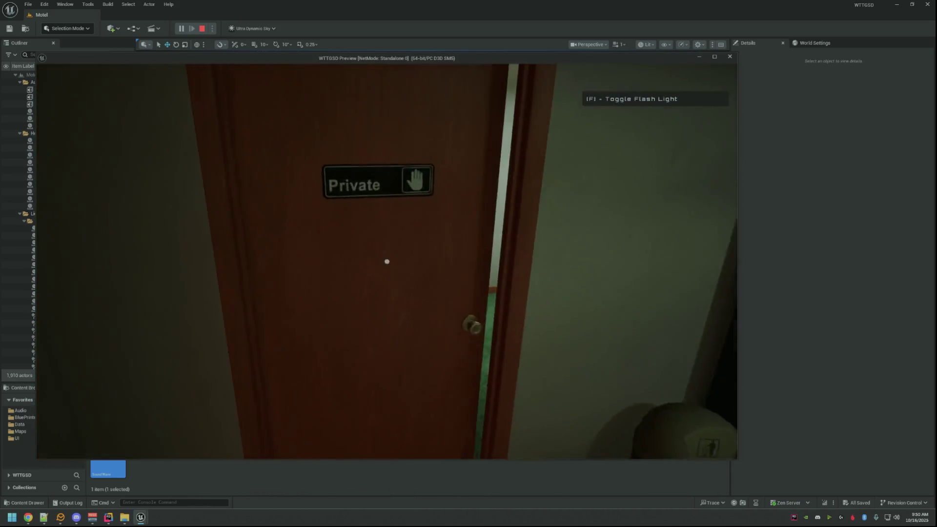
{"action": "left_click", "coordinate": [387, 262]}
{"action": "key", "text": "w"}
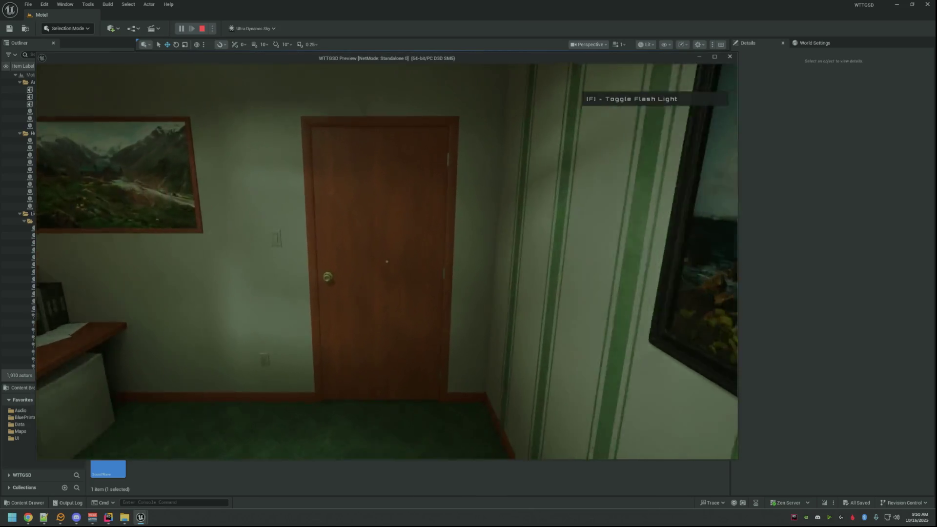
{"action": "left_click", "coordinate": [387, 261]}
{"action": "key", "text": "w"}
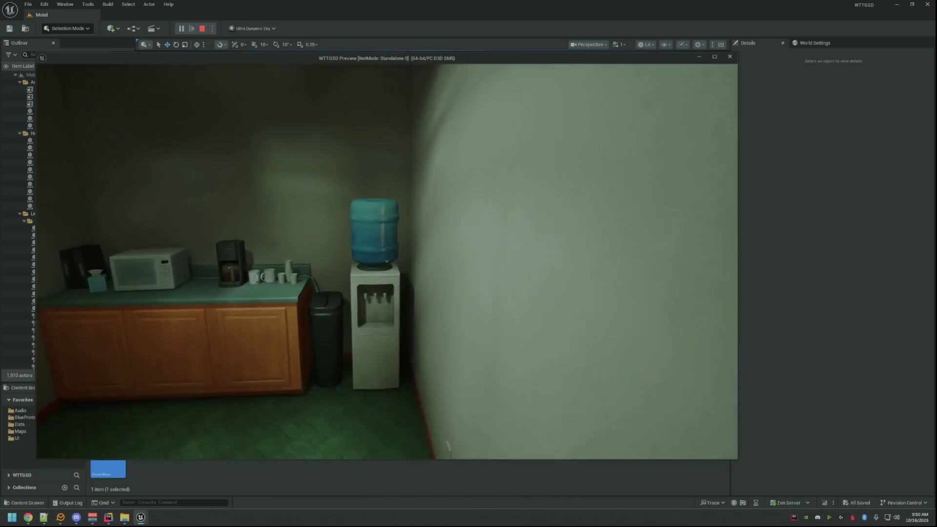
{"action": "key", "text": "w"}
{"action": "left_click", "coordinate": [387, 262]}
{"action": "key", "text": "w"}
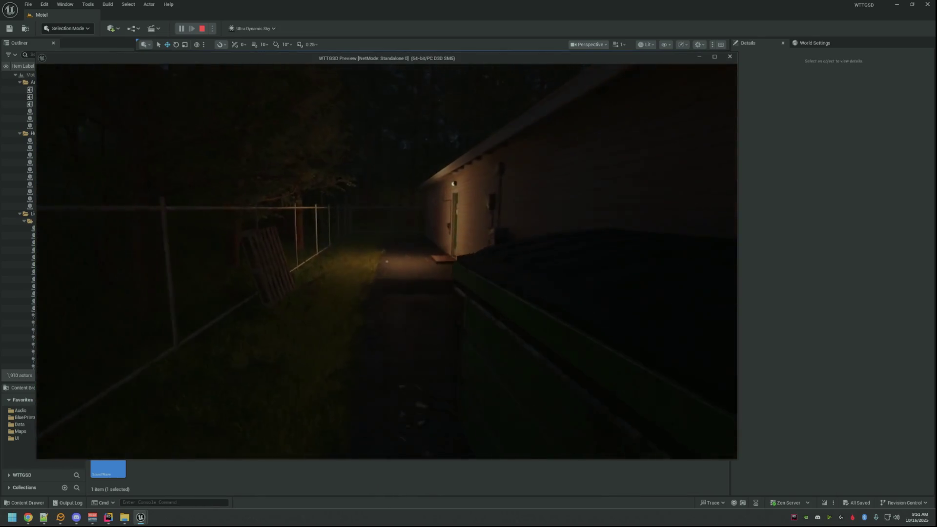
{"action": "key", "text": "Escape"}
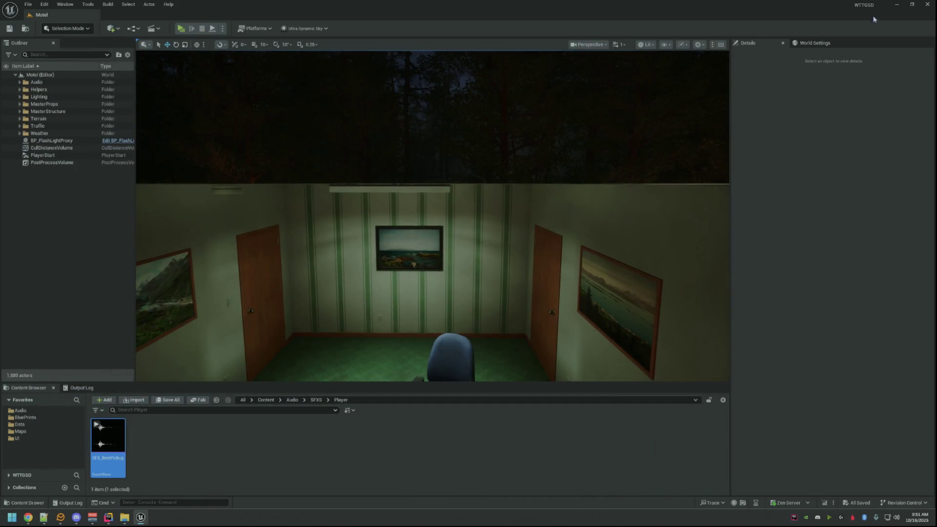
{"action": "left_click", "coordinate": [896, 4]}
- Minimize Rider, move the CustomSFXS window aside, and close the Player folder window
{"action": "left_click", "coordinate": [892, 6]}
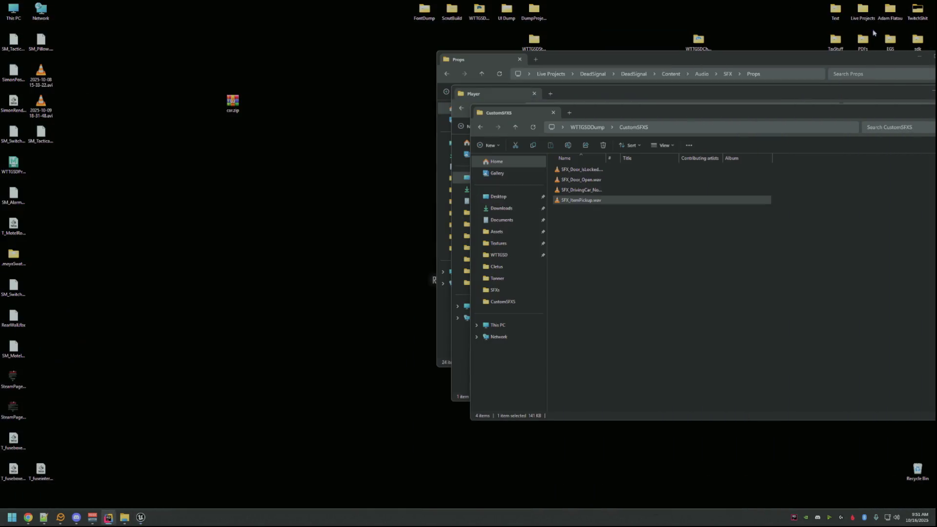
{"action": "left_click_drag", "start_coordinate": [676, 115], "coordinate": [273, 116]}
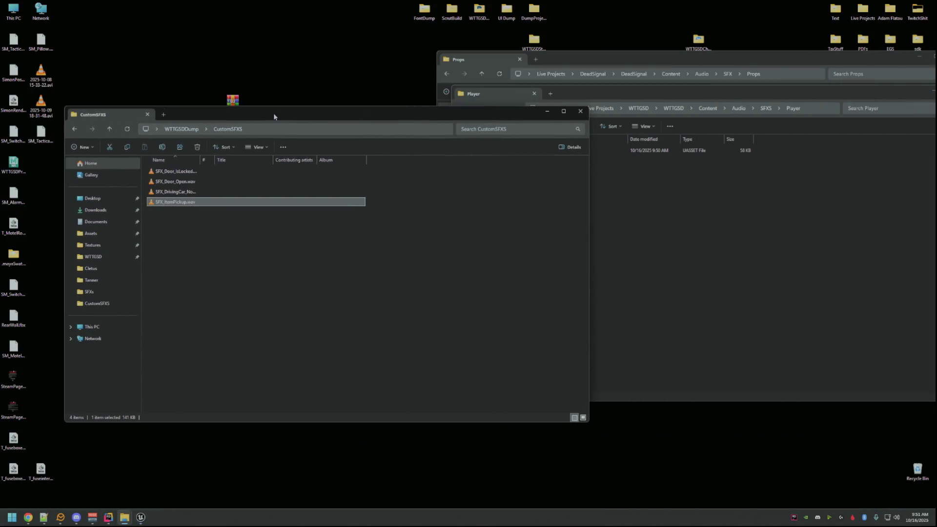
{"action": "left_click", "coordinate": [77, 517]}
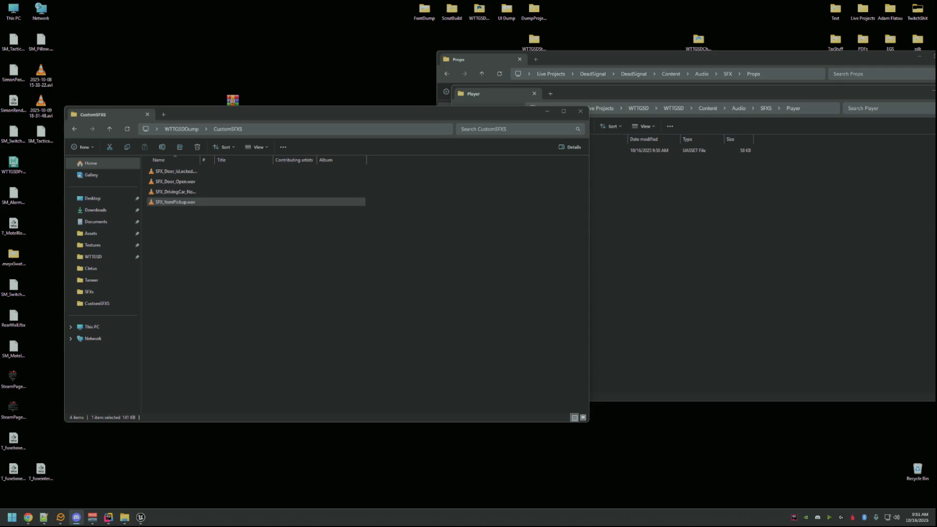
{"action": "left_click", "coordinate": [125, 517]}
{"action": "left_click", "coordinate": [881, 133]}
{"action": "left_click", "coordinate": [568, 104]}
{"action": "left_click_drag", "start_coordinate": [671, 93], "coordinate": [472, 109]}
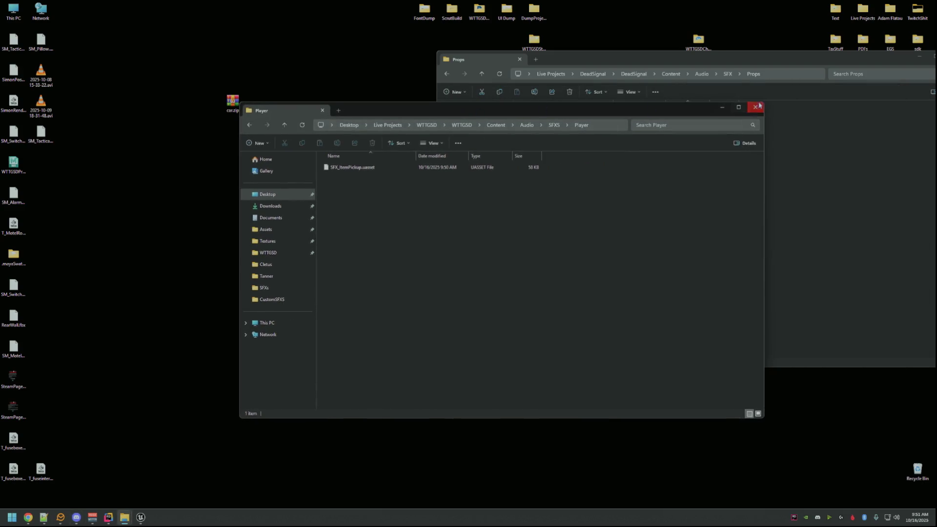
{"action": "left_click", "coordinate": [758, 105]}
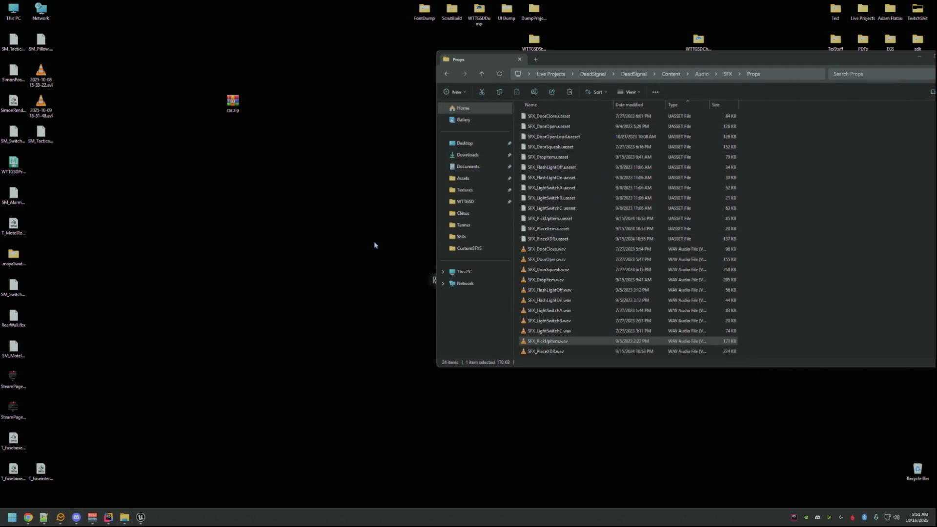
- Launch Audacity from the Windows search with 'aud'
{"action": "key", "text": "super"}
{"action": "type", "text": "aud"}
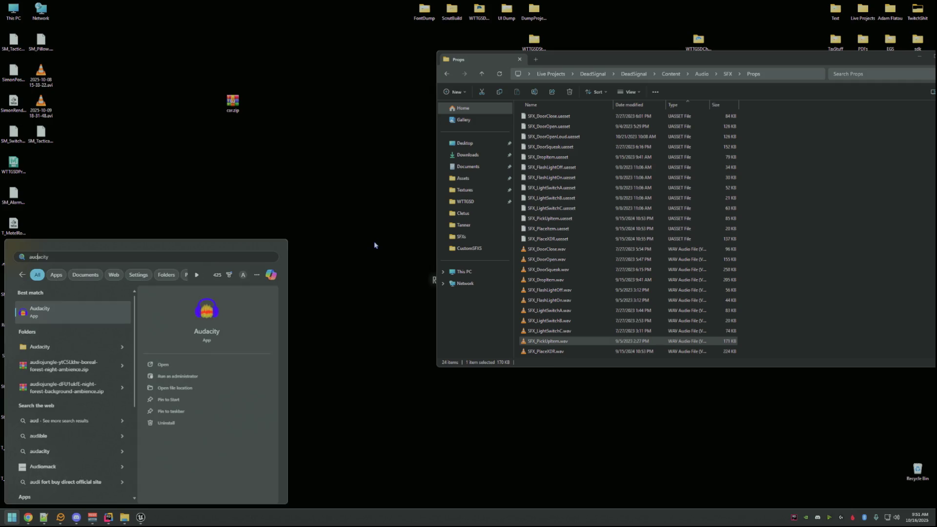
{"action": "key", "text": "Return"}
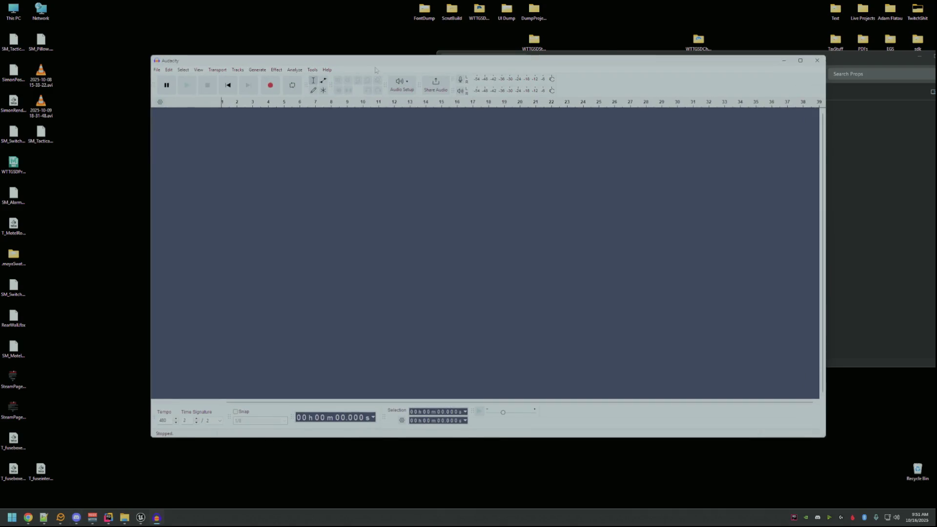
- Load SFX_FlashLightOn.wav from the Props folder into Audacity and play it
{"action": "left_click", "coordinate": [777, 57]}
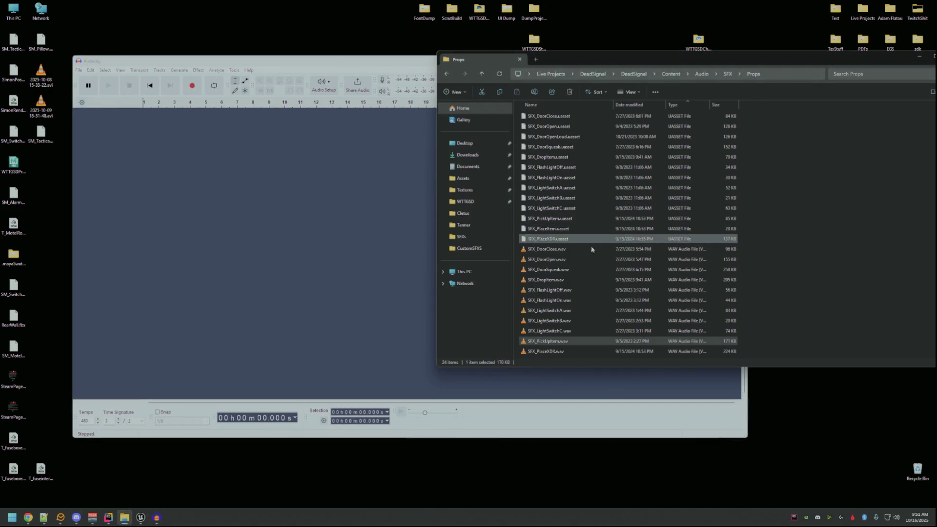
{"action": "left_click", "coordinate": [561, 300]}
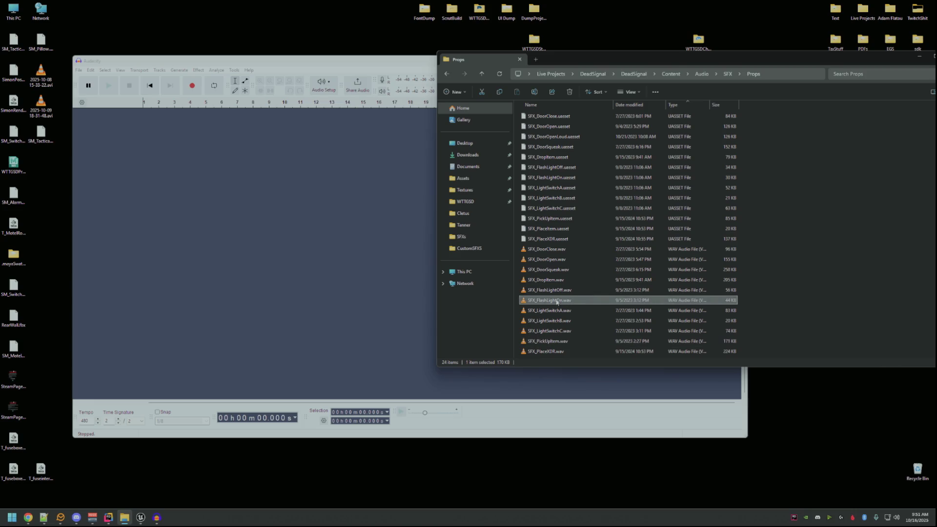
{"action": "left_click_drag", "start_coordinate": [545, 301], "coordinate": [361, 258]}
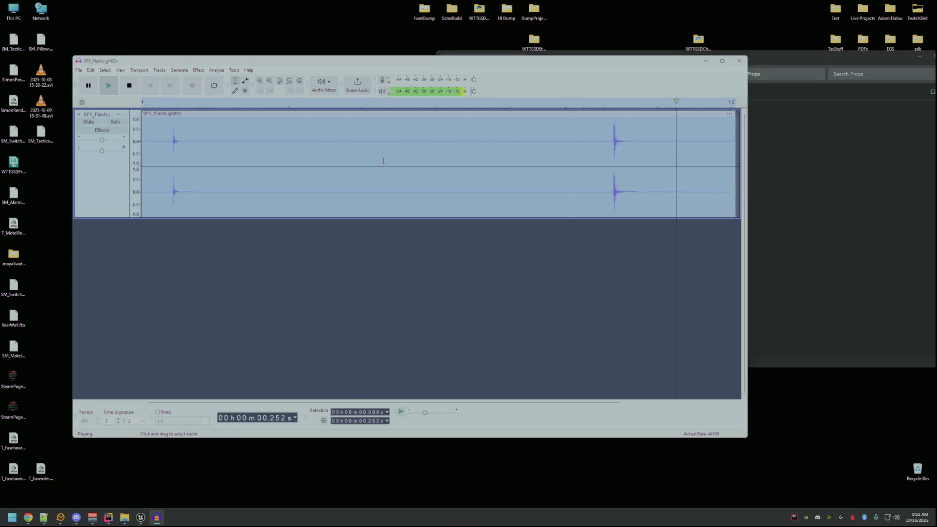
{"action": "key", "text": "space"}
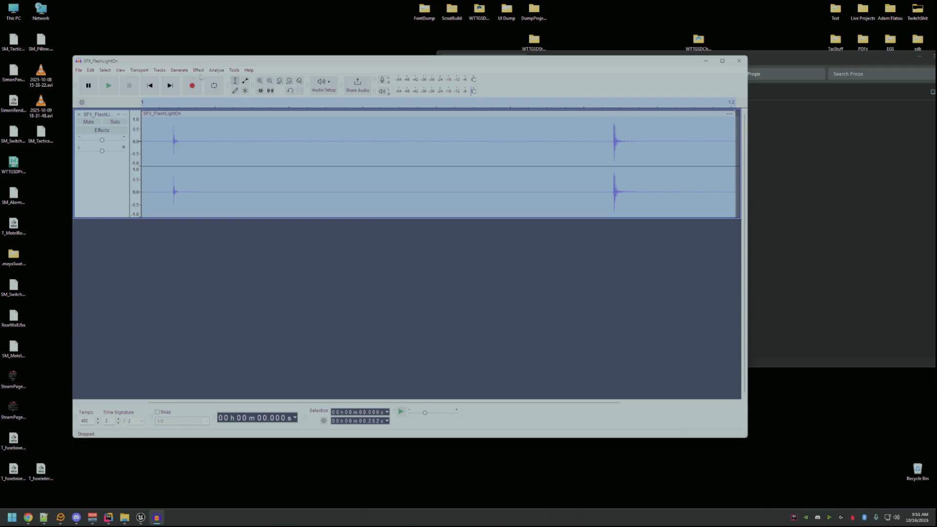
- Lower the sound's pitch by 10 percent with Change Pitch, preview, apply, and replay it
{"action": "left_click", "coordinate": [199, 70]}
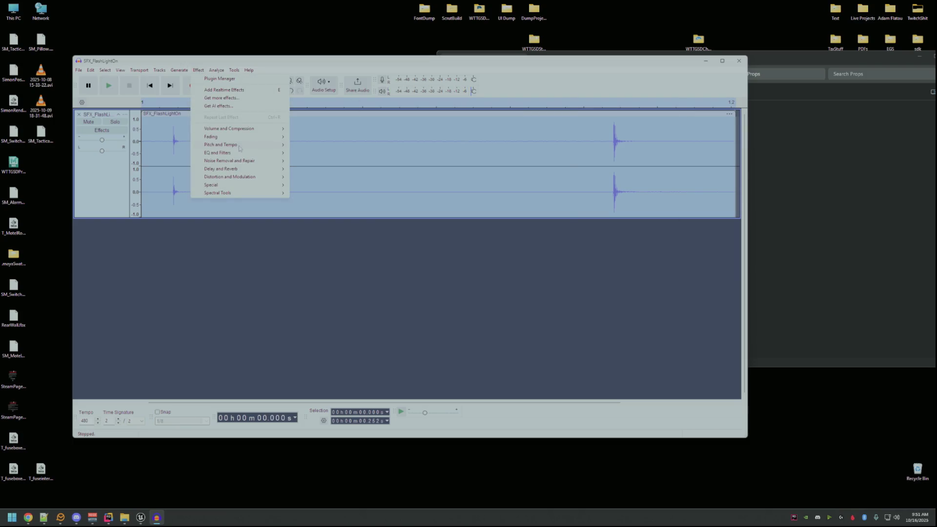
{"action": "mouse_move", "coordinate": [253, 149]}
{"action": "left_click", "coordinate": [317, 145]}
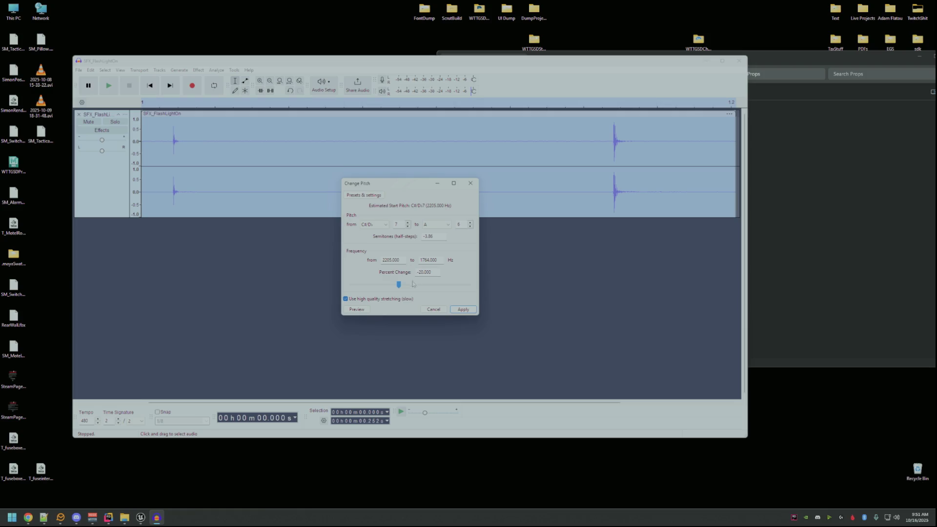
{"action": "left_click_drag", "start_coordinate": [402, 287], "coordinate": [404, 289]}
{"action": "left_click", "coordinate": [357, 309]}
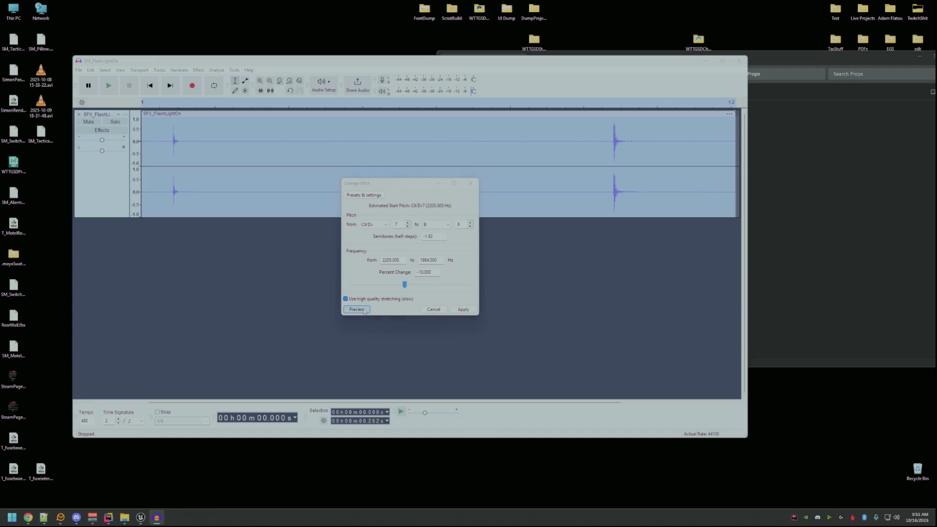
{"action": "left_click", "coordinate": [463, 309]}
{"action": "key", "text": "space"}
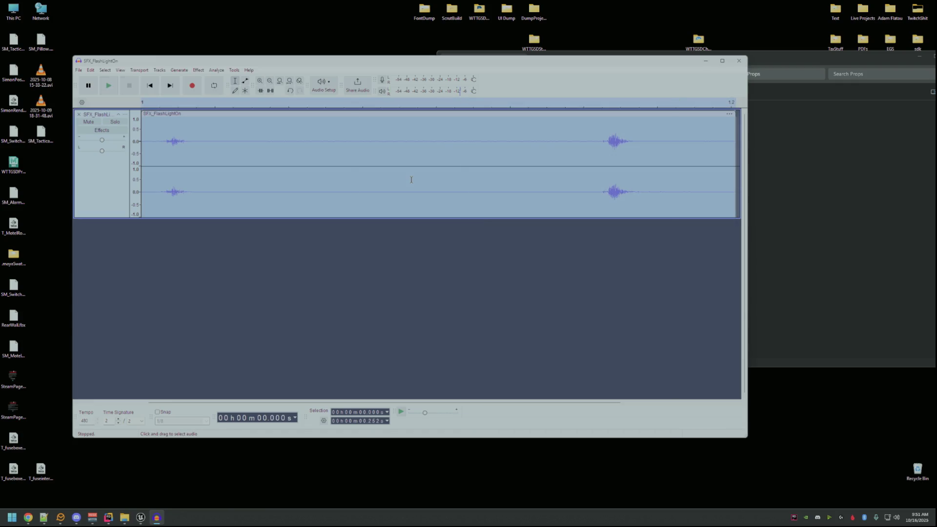
{"action": "key", "text": "space"}
{"action": "key", "text": "space"}
{"action": "key", "text": "space"}
- Start an audio export and browse for a save location, then cancel the export for now
{"action": "key", "text": "ctrl+shift+e"}
{"action": "left_click", "coordinate": [483, 200]}
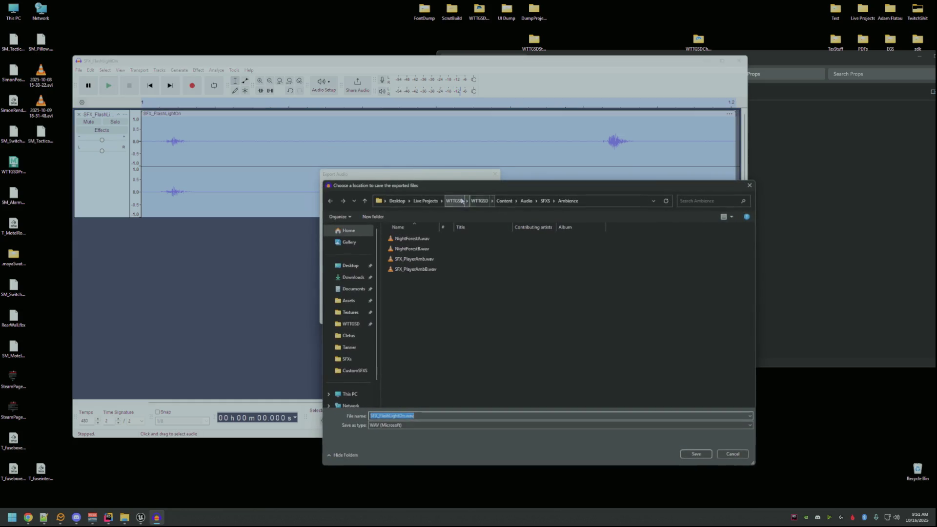
{"action": "key", "text": "Return"}
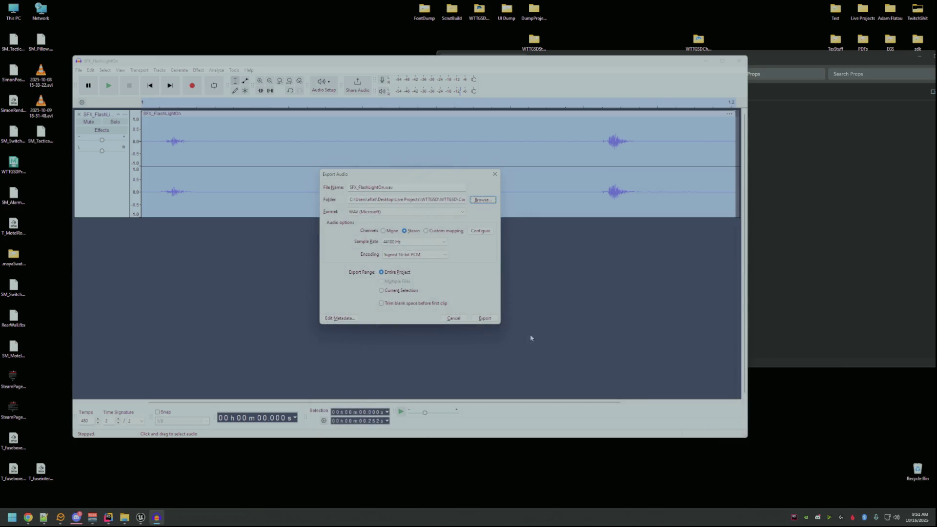
{"action": "left_click", "coordinate": [457, 320]}
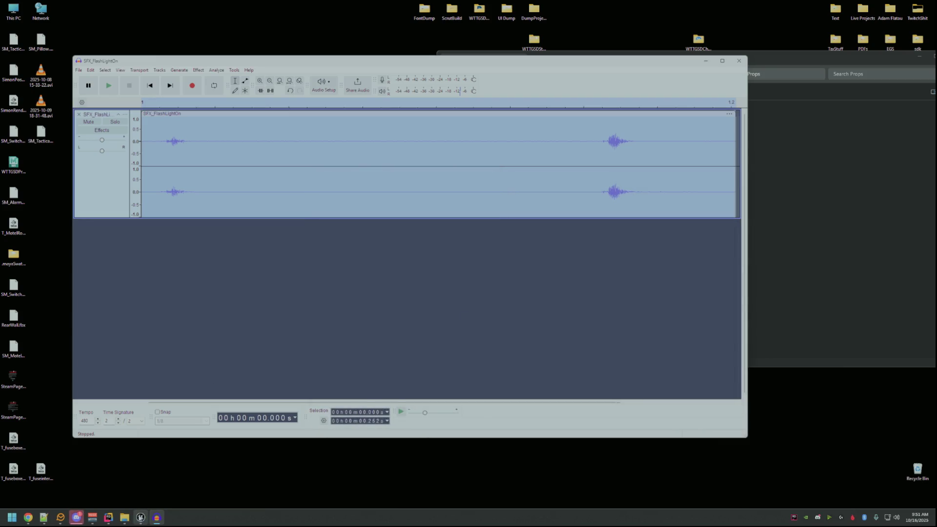
{"action": "left_click", "coordinate": [141, 517]}
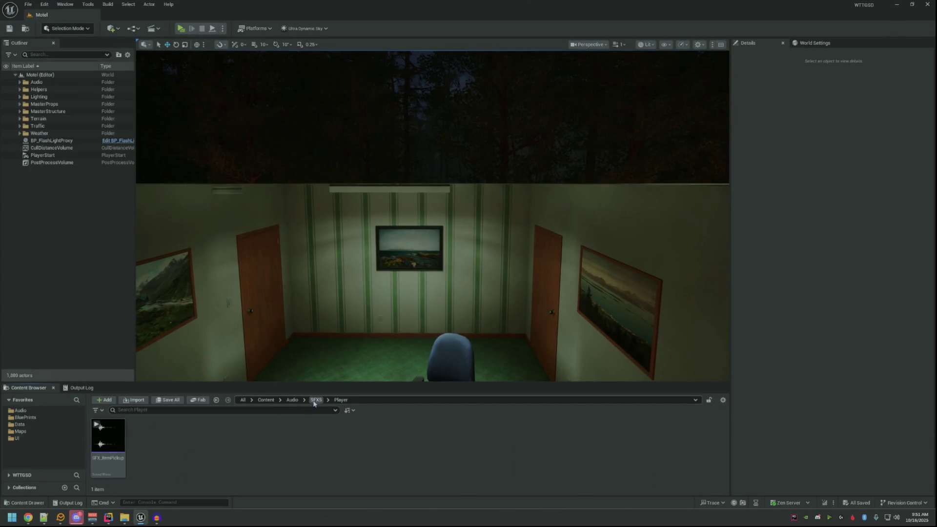
- Create a new folder named Items inside Audio/SFXS and open it
{"action": "left_click", "coordinate": [316, 400]}
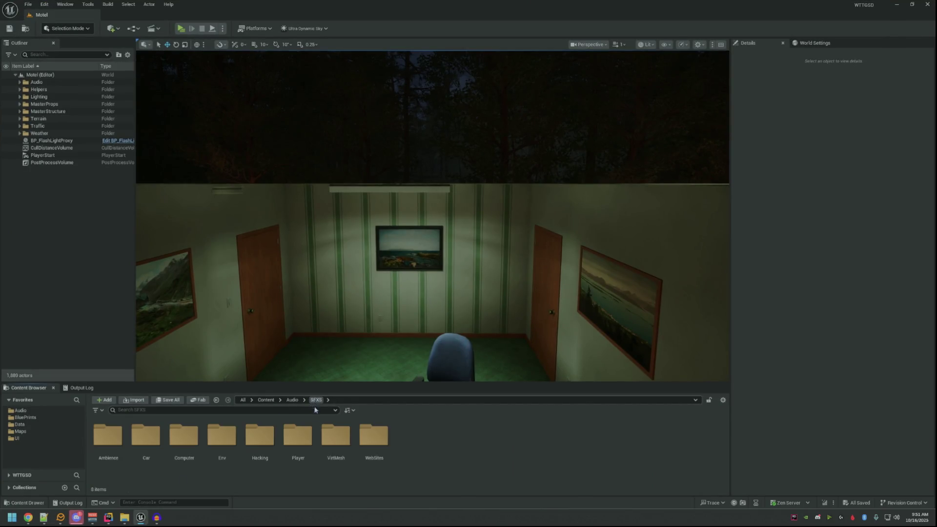
{"action": "right_click", "coordinate": [451, 443]}
{"action": "left_click", "coordinate": [495, 186]}
{"action": "key", "text": "Return"}
{"action": "key", "text": "Return"}
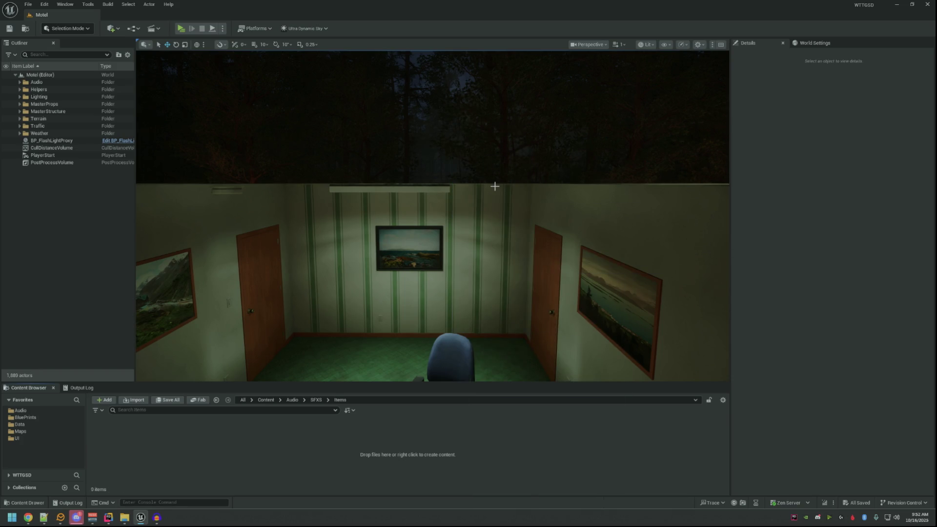
- Back in Audacity, select the whole flashlight-on track and bring up the export settings
{"action": "left_click", "coordinate": [895, 6]}
{"action": "key", "text": "ctrl+a"}
{"action": "key", "text": "ctrl+shift+e"}
- Set Content/Audio/SFXS/Items as the save location and export the pitched SFX_FlashLightOn.wav
{"action": "left_click", "coordinate": [473, 202]}
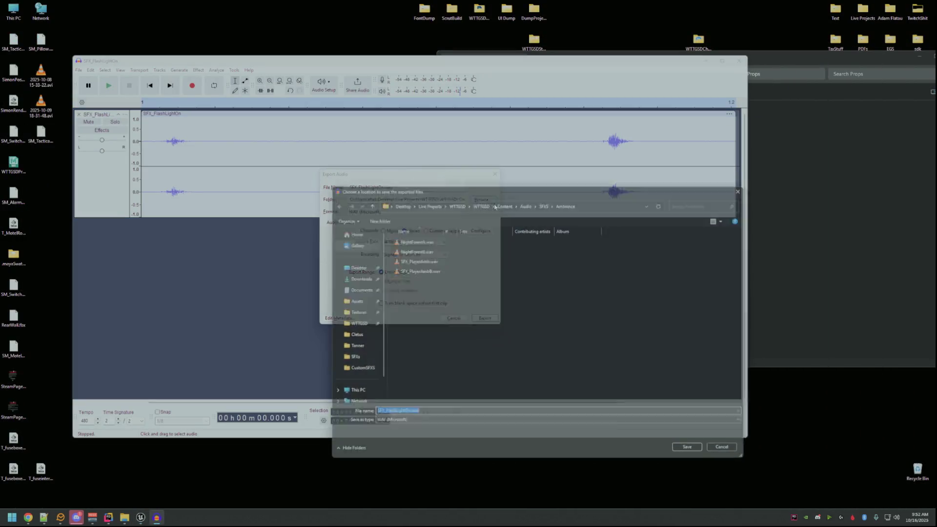
{"action": "left_click", "coordinate": [542, 201]}
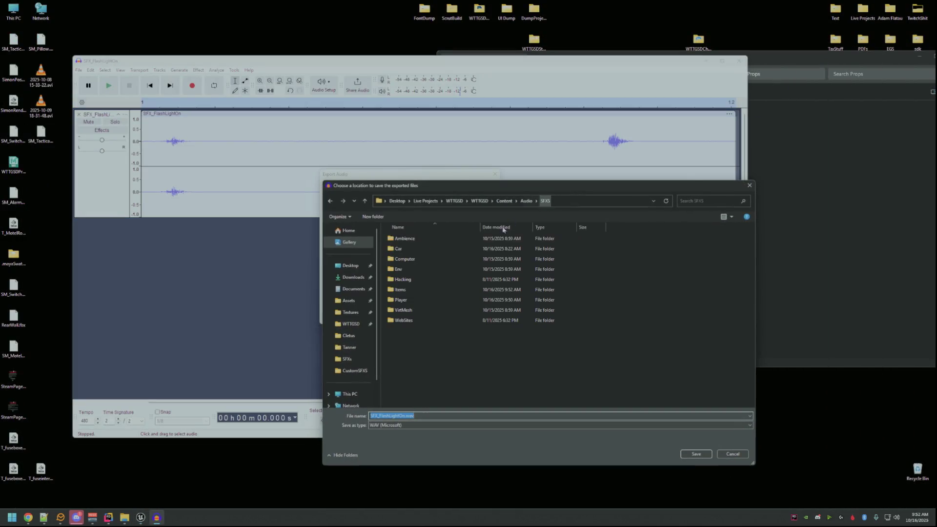
{"action": "double_click", "coordinate": [424, 290]}
{"action": "left_click", "coordinate": [695, 455]}
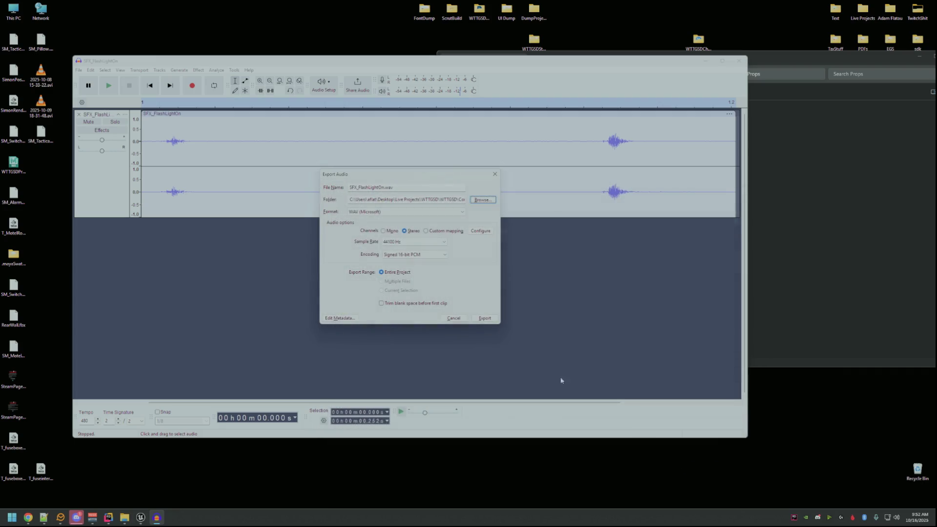
{"action": "left_click", "coordinate": [485, 318]}
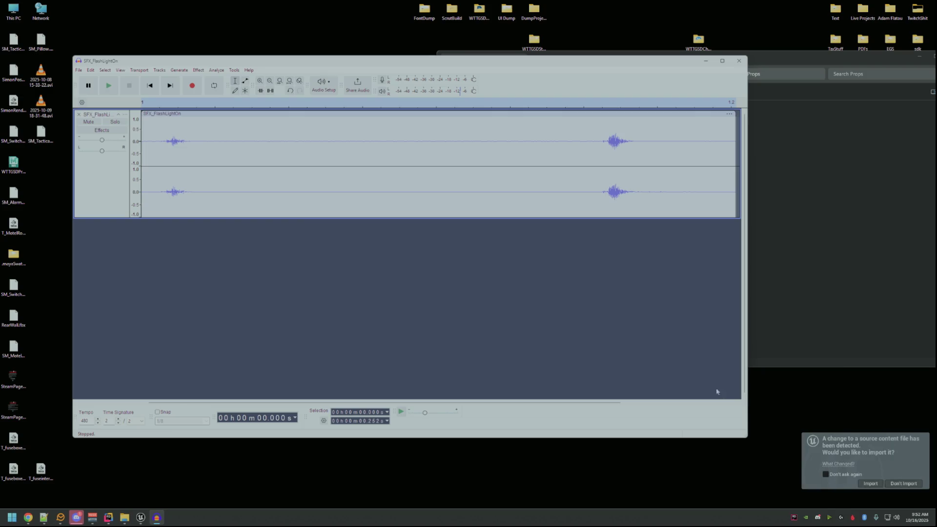
{"action": "left_click", "coordinate": [144, 519]}
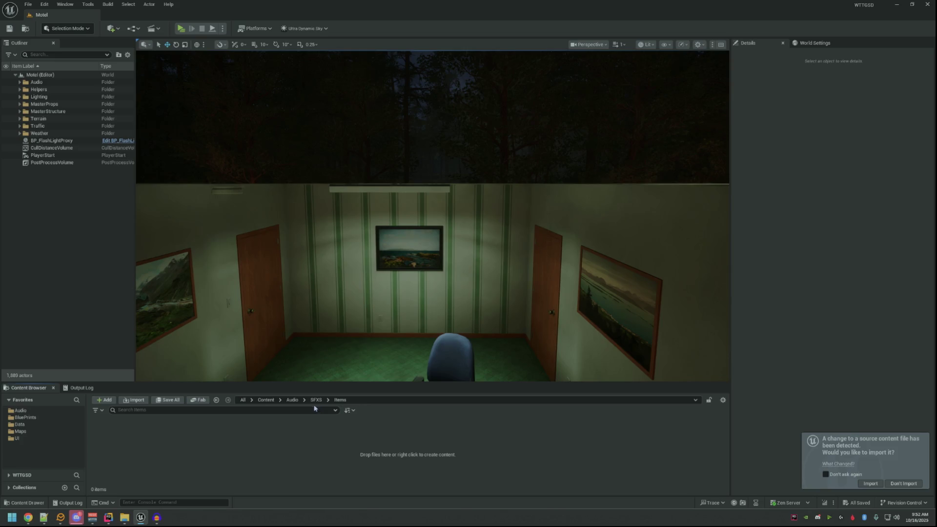
- Import the new SFX_FlashLightOn source, using SFX_ItemPickup as the import template
{"action": "left_click", "coordinate": [316, 400]}
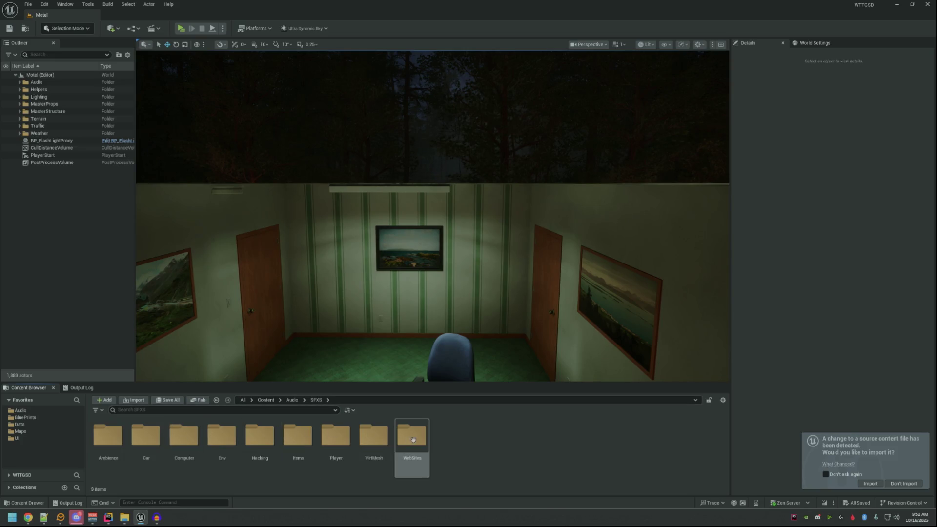
{"action": "double_click", "coordinate": [336, 435]}
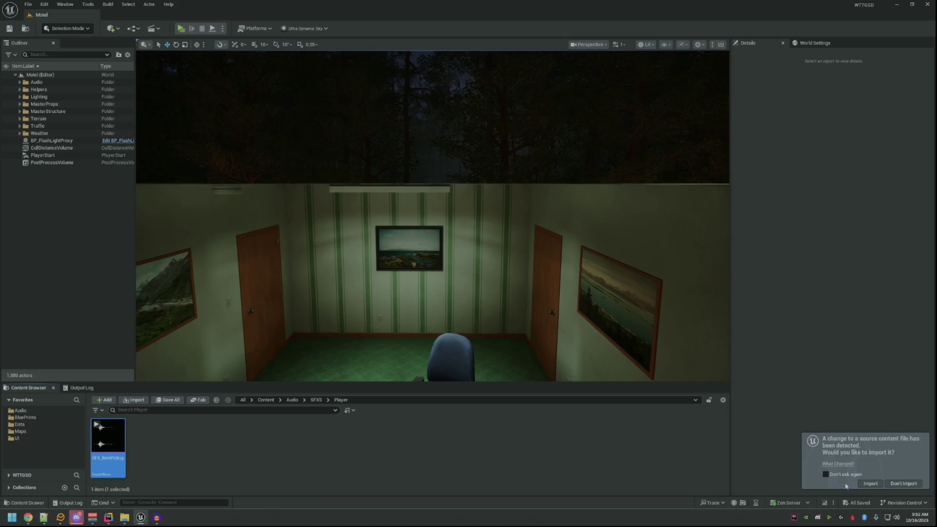
{"action": "left_click", "coordinate": [870, 483]}
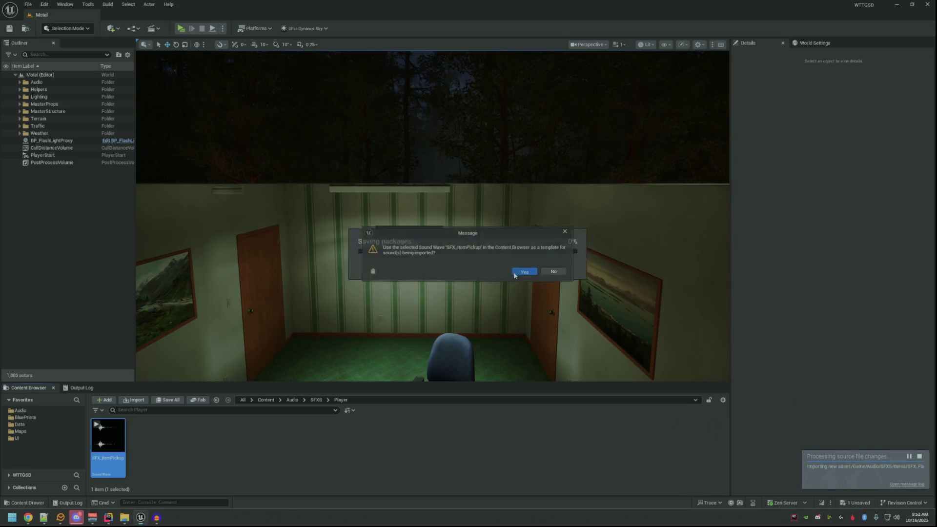
{"action": "left_click", "coordinate": [516, 274]}
- Save the new SFX_FlashLightOn Sound Wave in the Items folder and preview it
{"action": "left_click", "coordinate": [317, 401]}
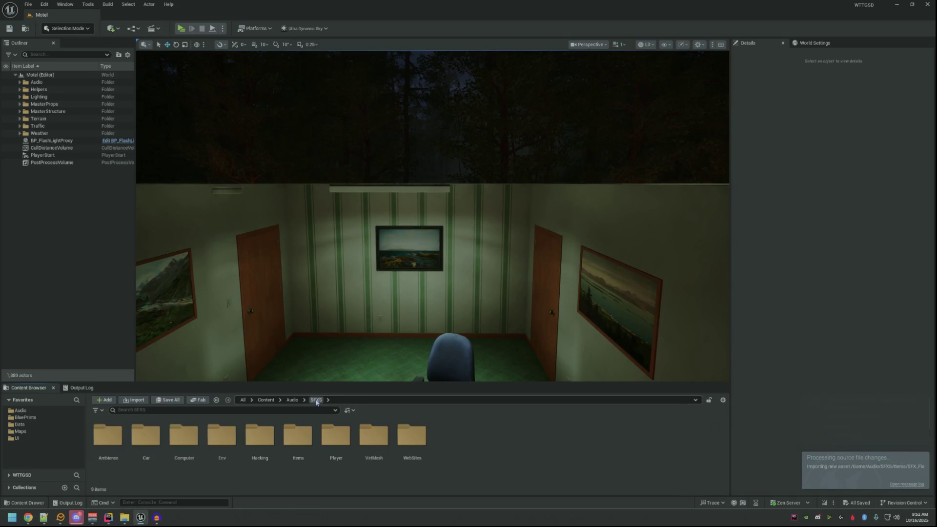
{"action": "double_click", "coordinate": [297, 439]}
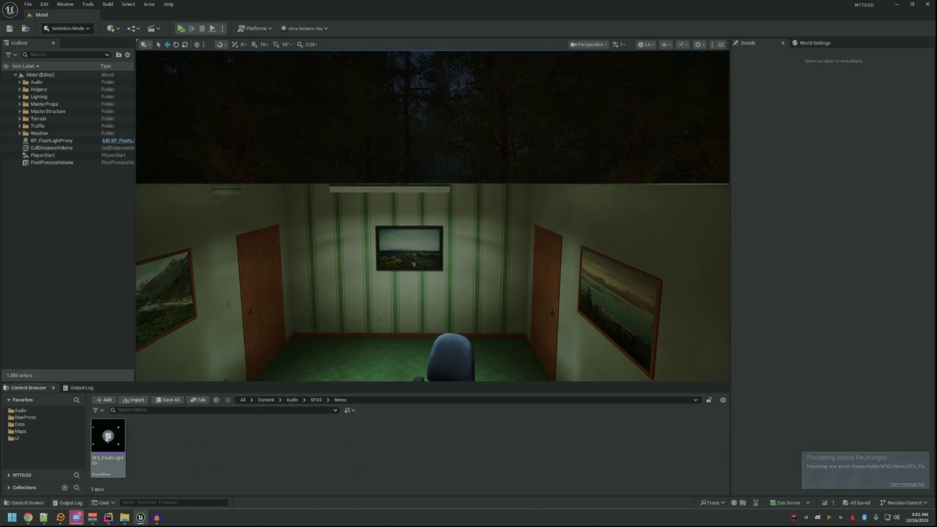
{"action": "left_click", "coordinate": [104, 443]}
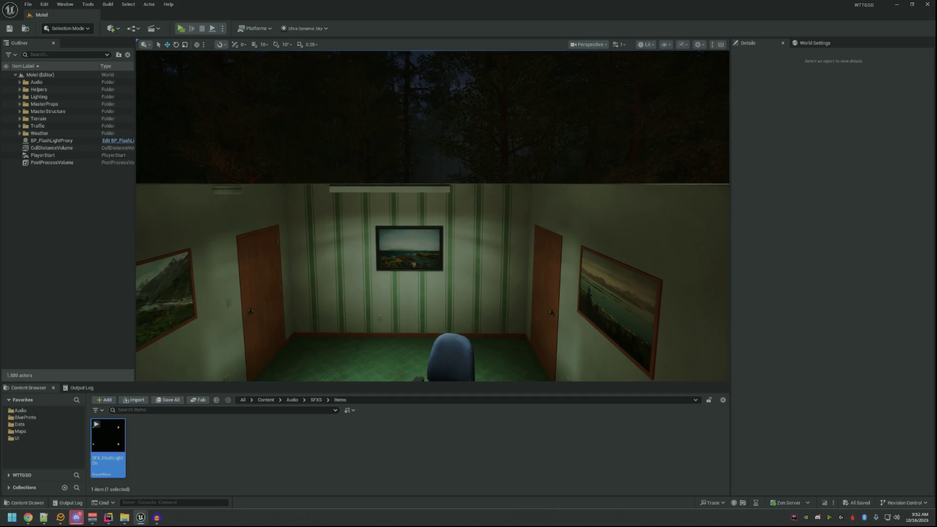
{"action": "key", "text": "ctrl+s"}
{"action": "left_click", "coordinate": [195, 439]}
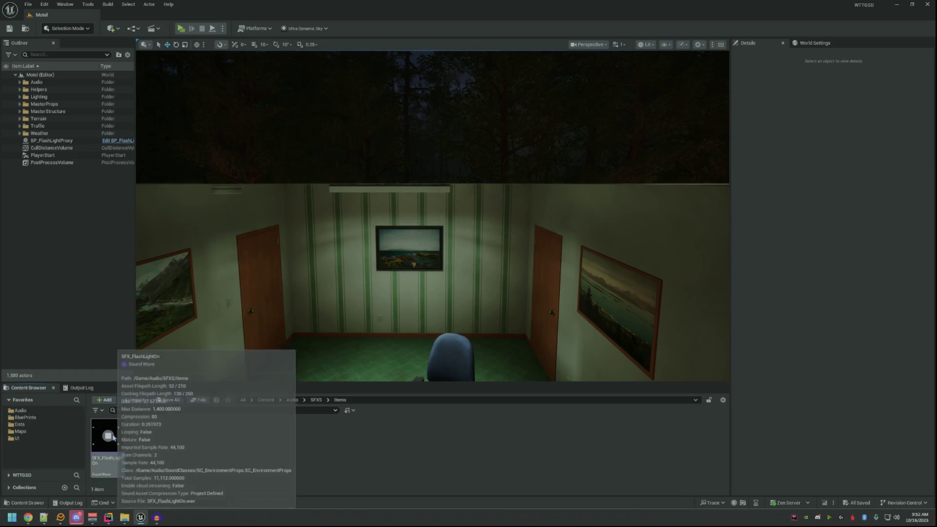
{"action": "left_click", "coordinate": [114, 433]}
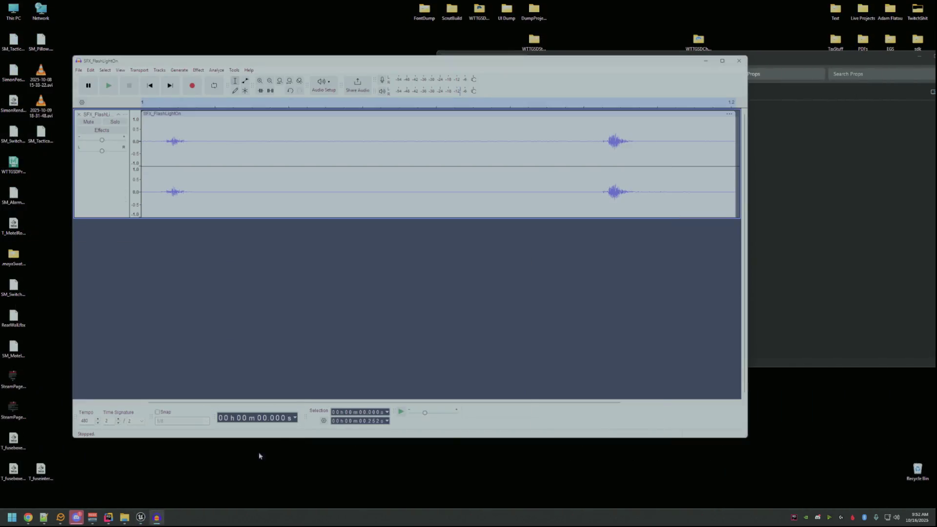
- Replace the flashlight-on track with SFX_FlashLightOff in Audacity and play it
{"action": "left_click", "coordinate": [80, 115]}
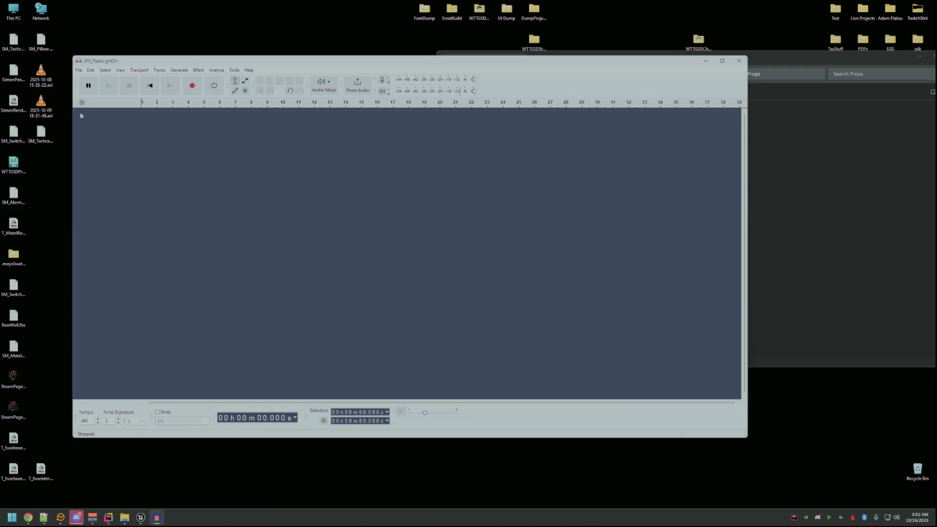
{"action": "left_click", "coordinate": [828, 260]}
{"action": "mouse_move", "coordinate": [551, 292]}
{"action": "left_mouse_down"}
{"action": "mouse_move", "coordinate": [346, 259]}
{"action": "mouse_move", "coordinate": [351, 194]}
{"action": "left_mouse_up"}
{"action": "key", "text": "space"}
{"action": "left_click", "coordinate": [290, 152]}
- Select the whole flashlight-off track and repeat the 10 percent pitch drop on it
{"action": "key", "text": "ctrl+a"}
{"action": "key", "text": "space"}
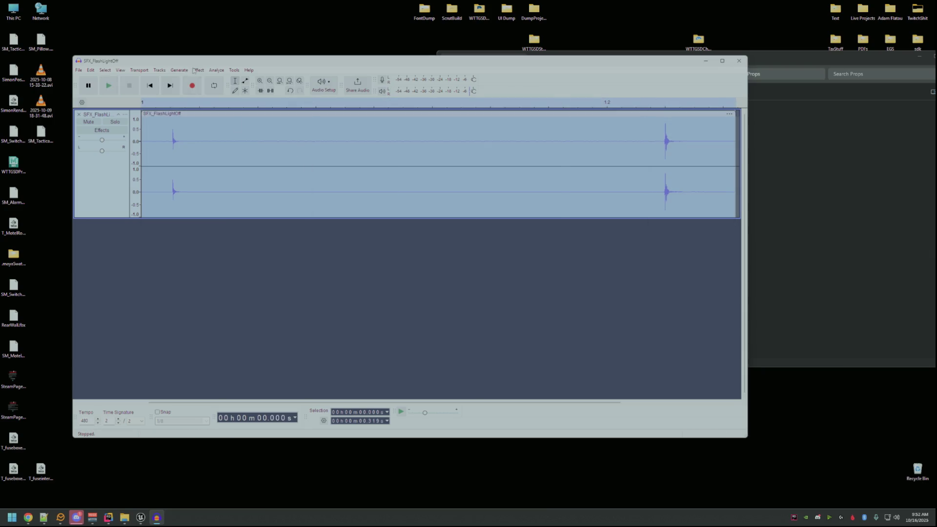
{"action": "left_click", "coordinate": [198, 70]}
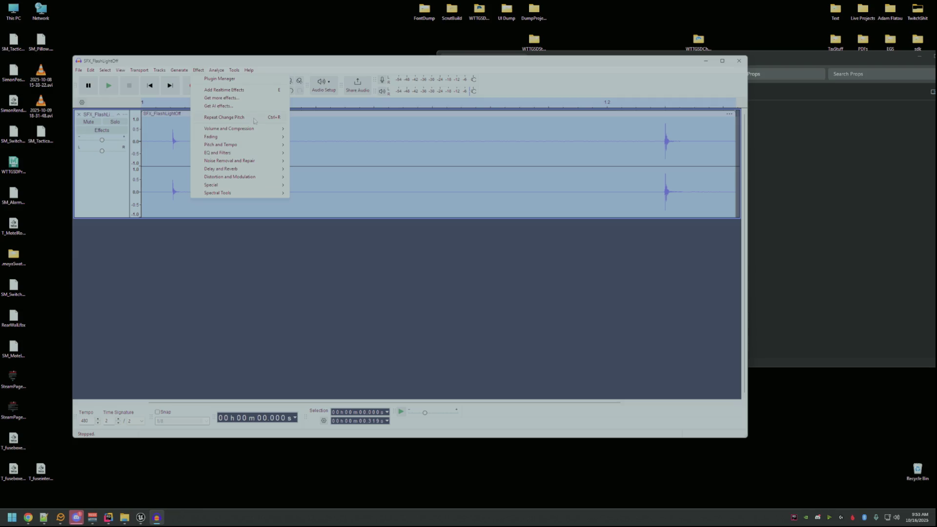
{"action": "left_click", "coordinate": [230, 117]}
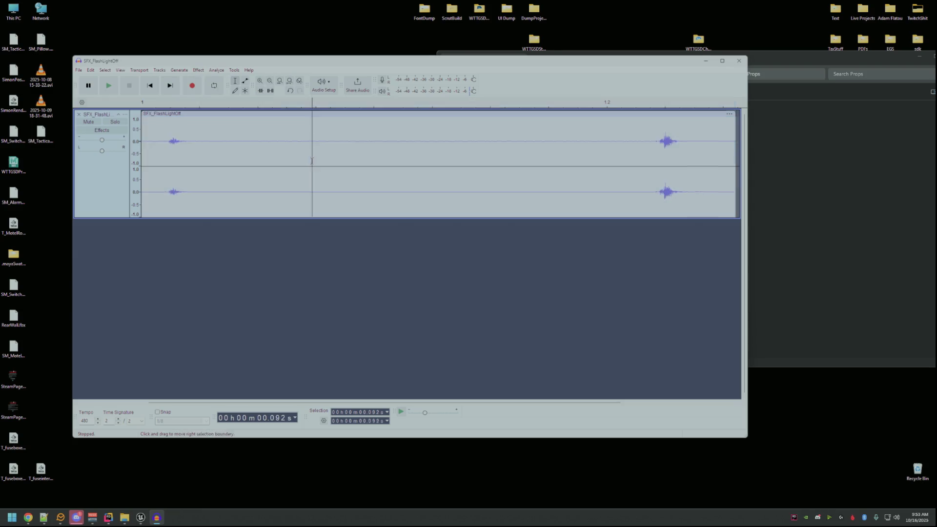
- Export the track as SFX_FlashLightOff.wav into the Content/Audio/SFXS/Items folder
{"action": "left_click", "coordinate": [78, 70]}
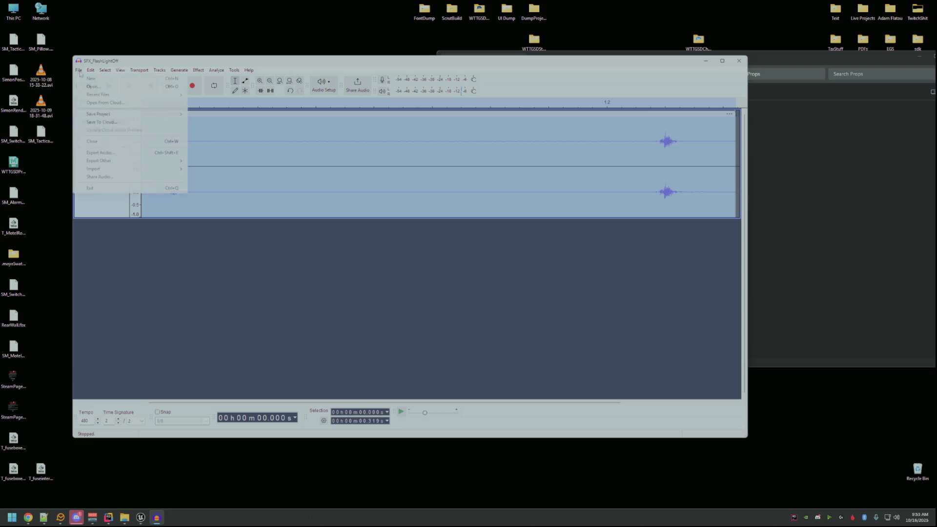
{"action": "left_click", "coordinate": [138, 155]}
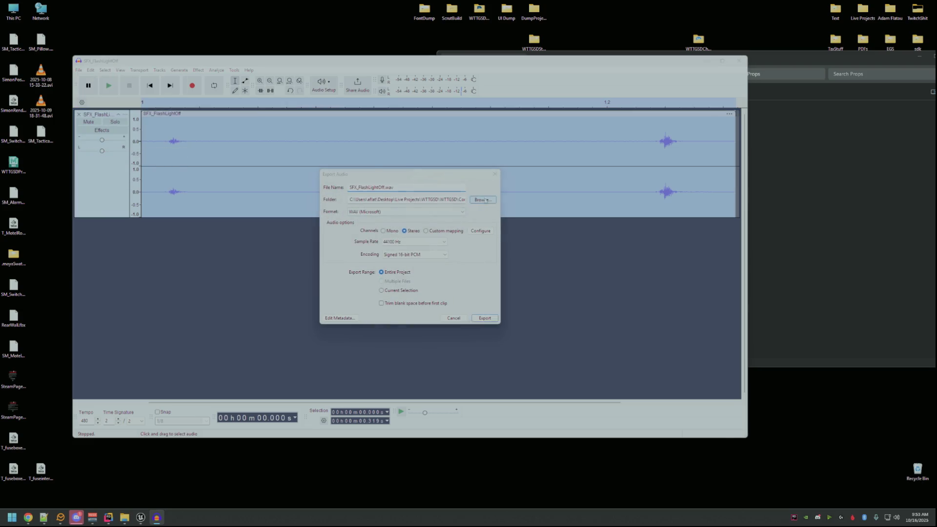
{"action": "left_click", "coordinate": [483, 202]}
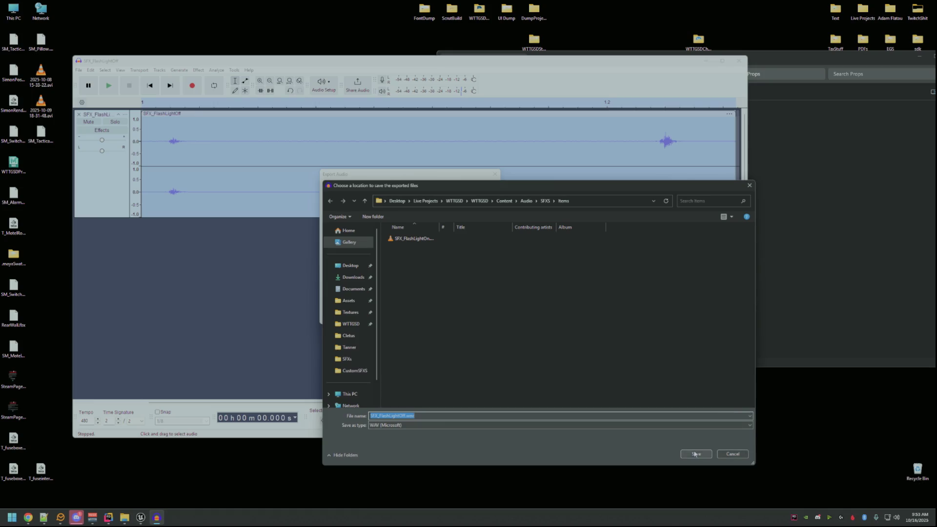
{"action": "left_click", "coordinate": [696, 453]}
{"action": "left_click", "coordinate": [477, 320]}
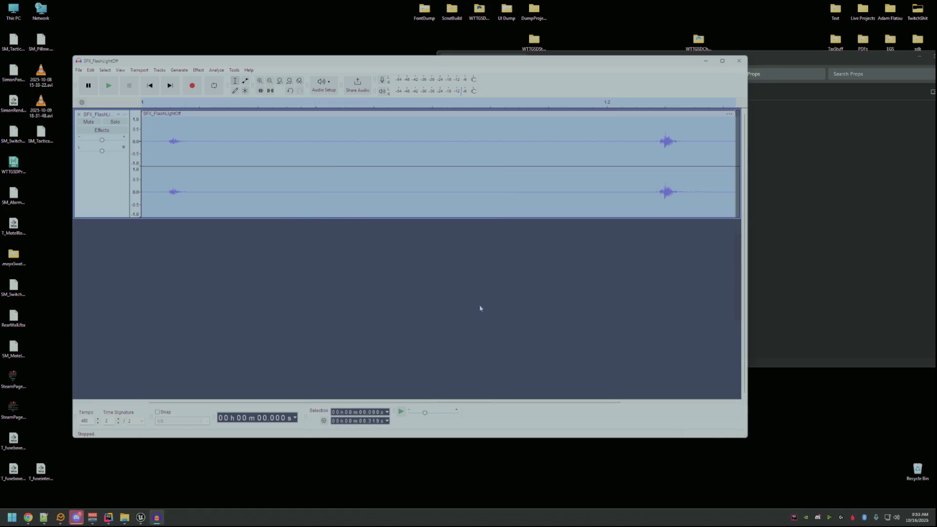
{"action": "left_click", "coordinate": [140, 518]}
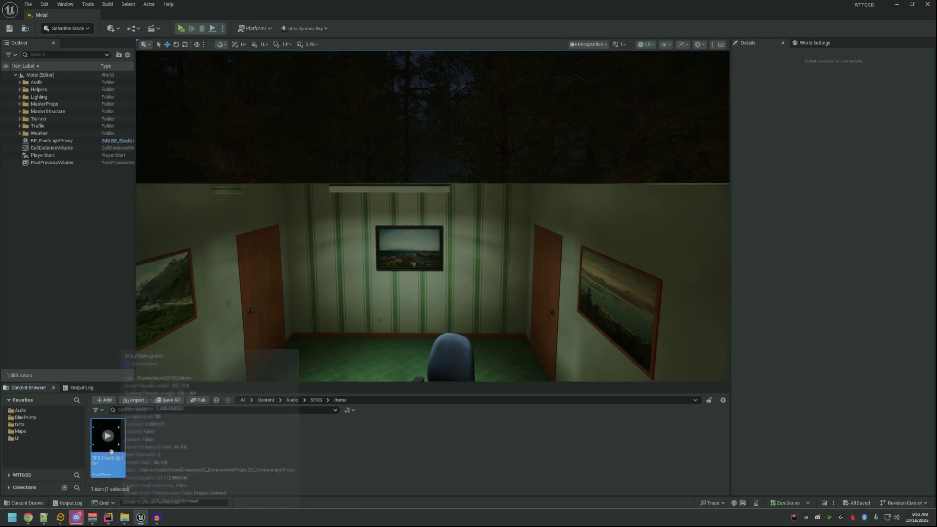
- Import SFX_FlashLightOff as a Sound Wave, answer the template prompt, and play it
{"action": "left_click", "coordinate": [870, 483]}
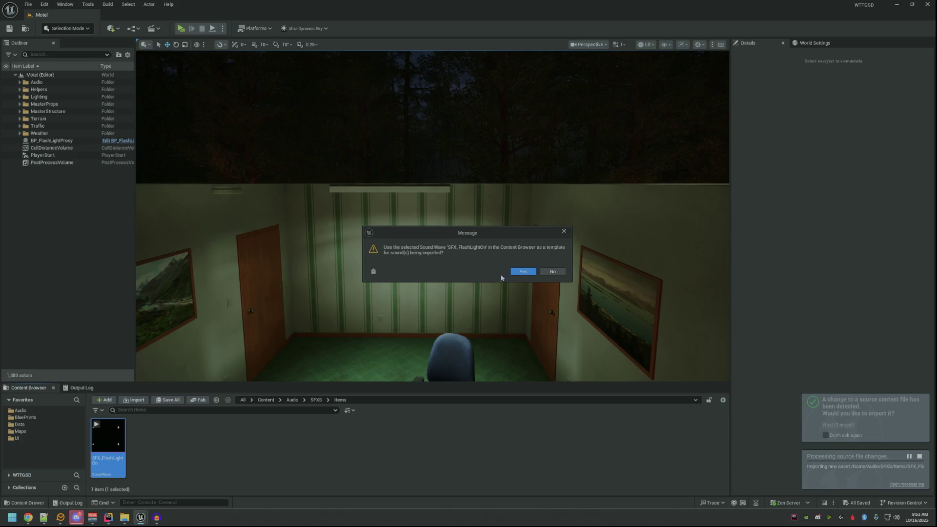
{"action": "left_click", "coordinate": [521, 271]}
{"action": "left_click", "coordinate": [262, 443]}
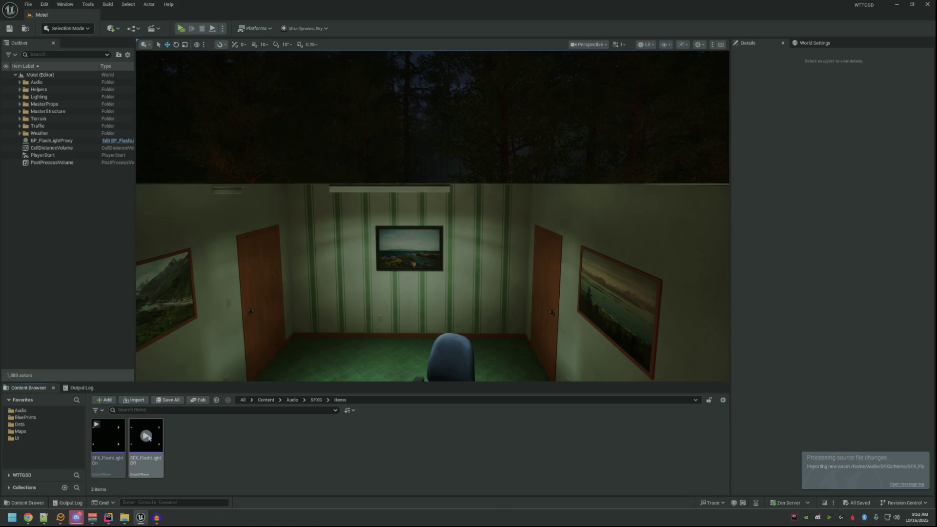
{"action": "mouse_move", "coordinate": [147, 437]}
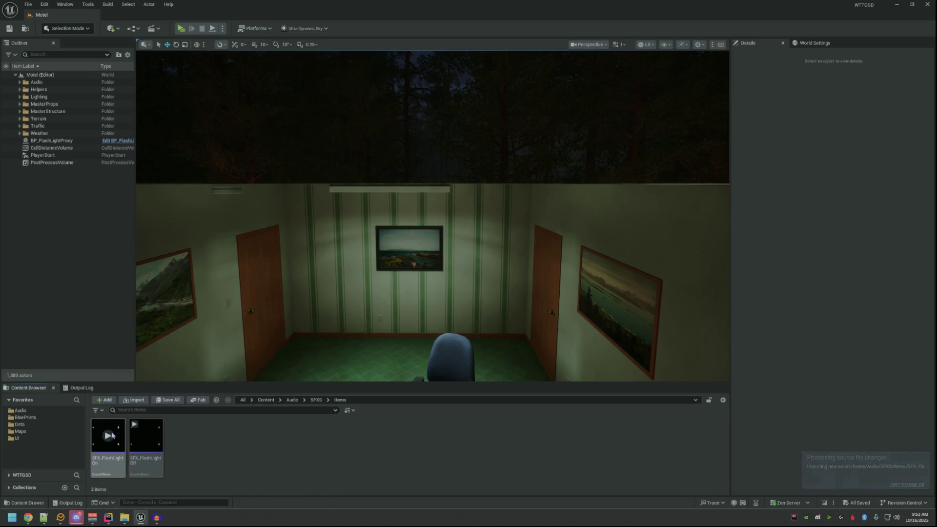
{"action": "left_click", "coordinate": [146, 435]}
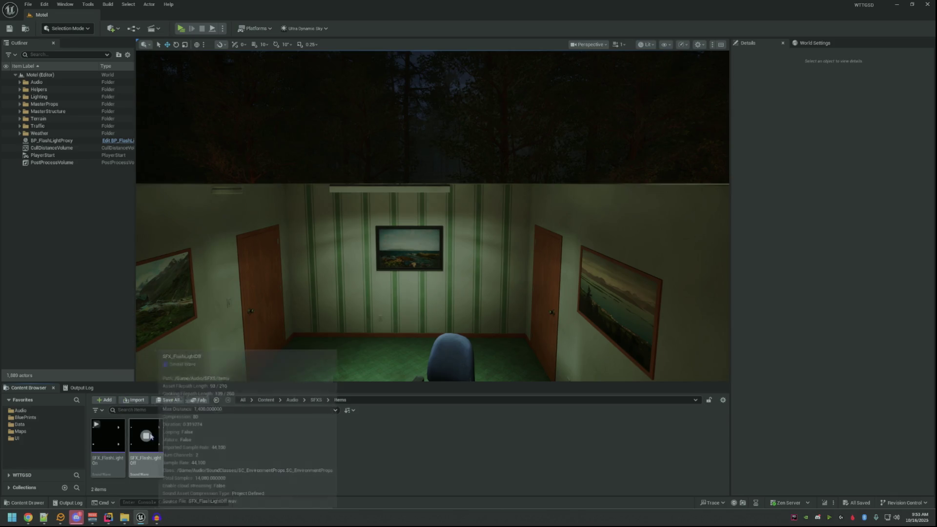
{"action": "left_click", "coordinate": [901, 4]}
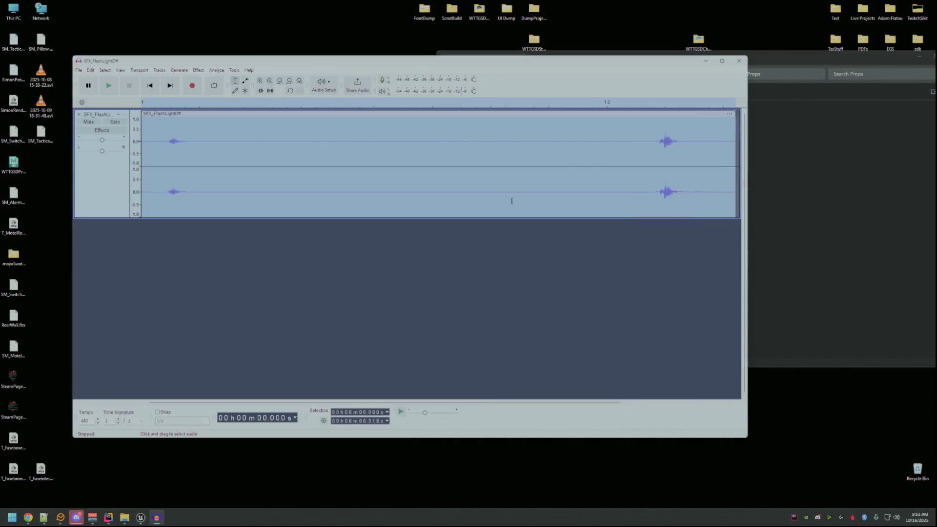
- Apply another 10 percent pitch drop to the flashlight-off track with Change Pitch
{"action": "left_click", "coordinate": [199, 70]}
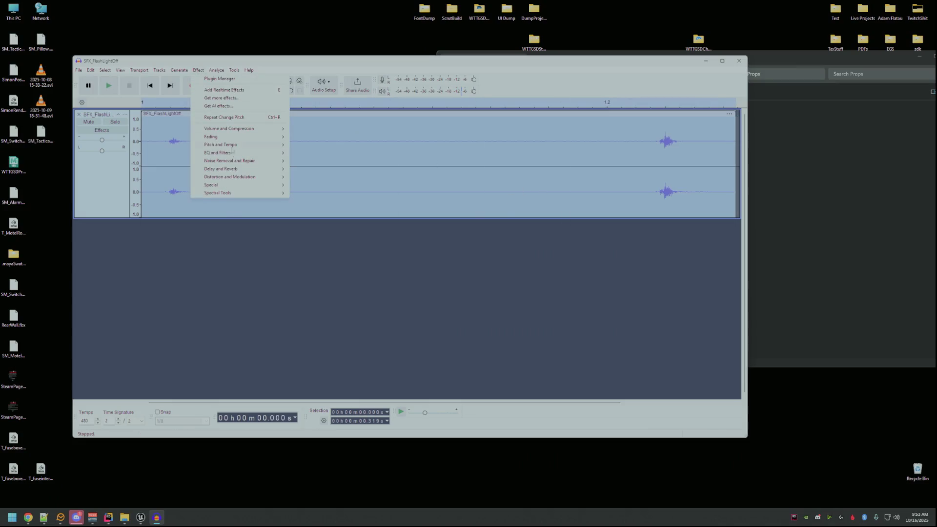
{"action": "mouse_move", "coordinate": [239, 145]}
{"action": "left_click", "coordinate": [312, 144]}
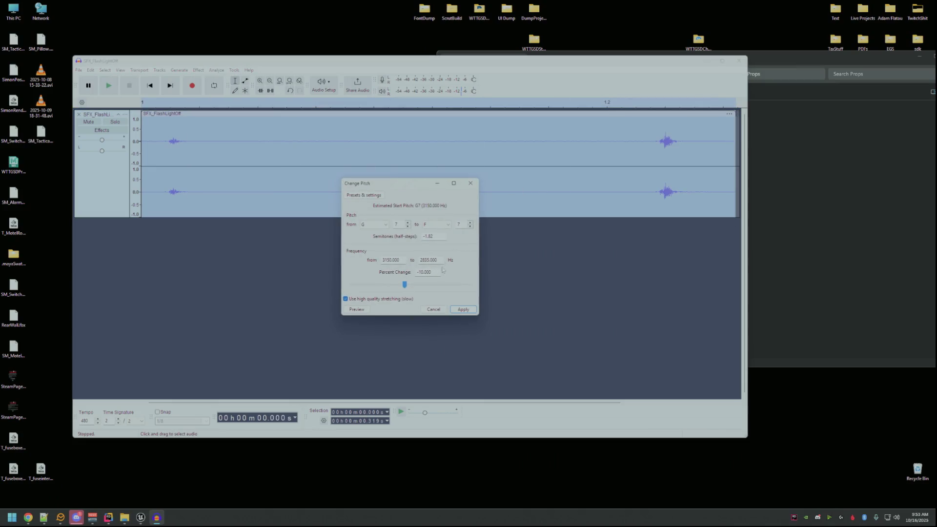
{"action": "left_click", "coordinate": [454, 312]}
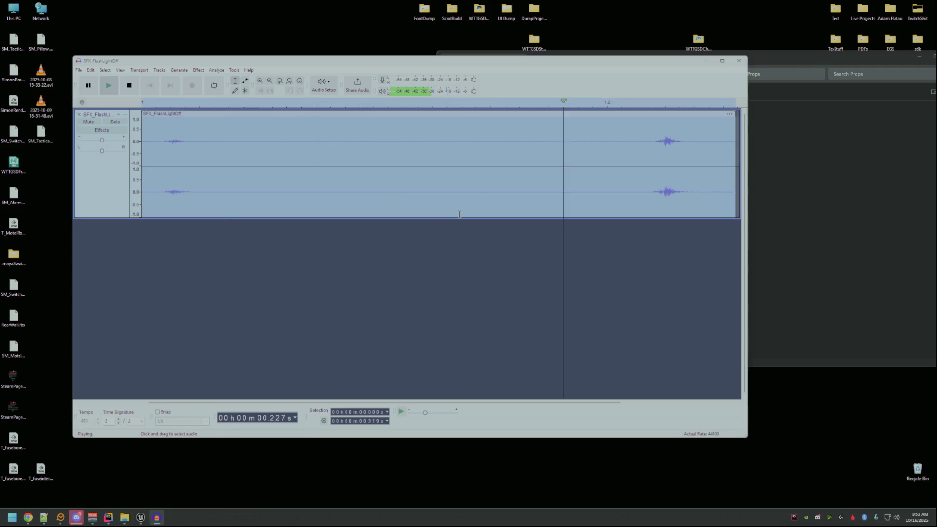
- Re-export the track over the existing SFX_FlashLightOff.wav, confirming the replacement
{"action": "key", "text": "ctrl+shift+e"}
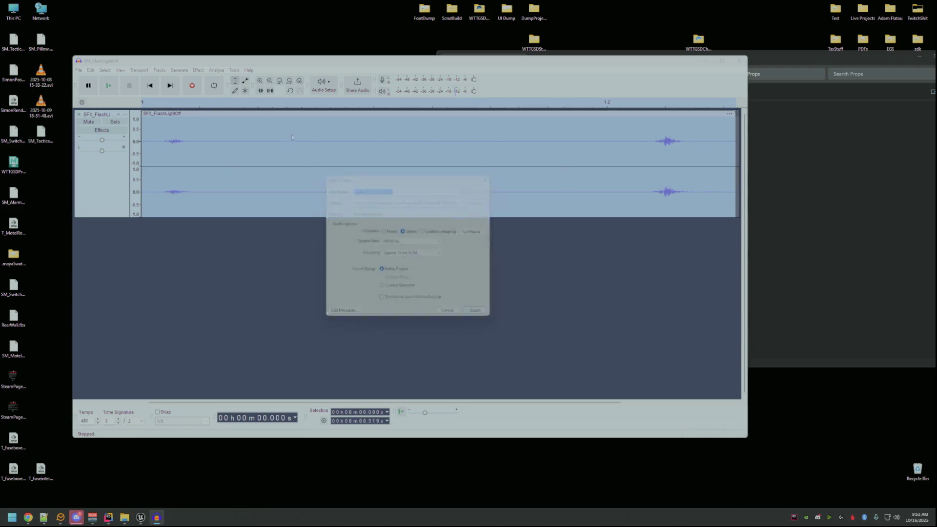
{"action": "left_click", "coordinate": [483, 202]}
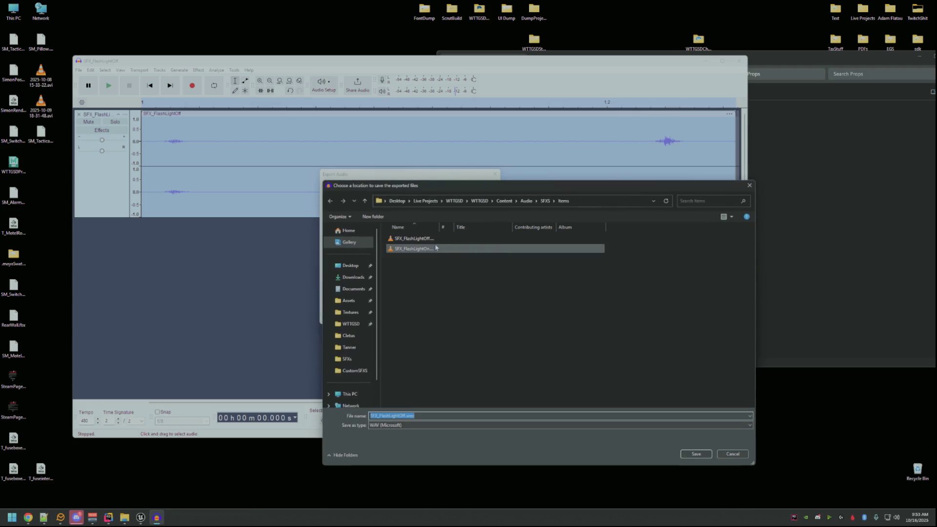
{"action": "double_click", "coordinate": [494, 239]}
{"action": "left_click", "coordinate": [489, 323]}
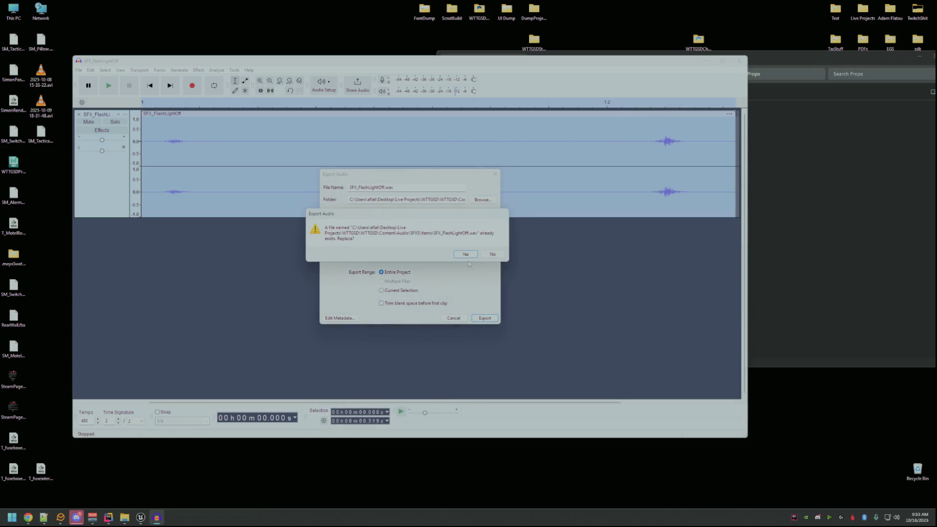
{"action": "key", "text": "Return"}
{"action": "left_click", "coordinate": [141, 517]}
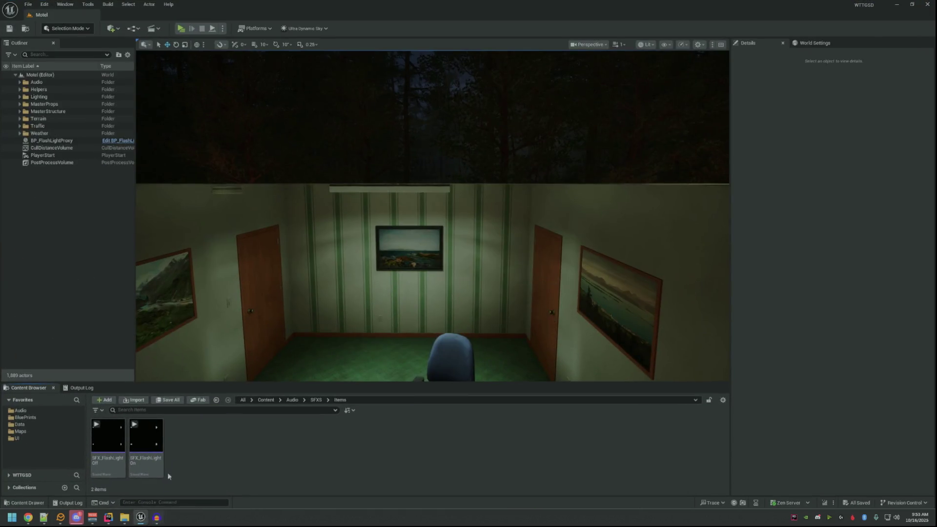
- Reimport the changed SFX_FlashLightOff source, then play SFX_FlashLightOn to compare them
{"action": "left_click", "coordinate": [108, 439]}
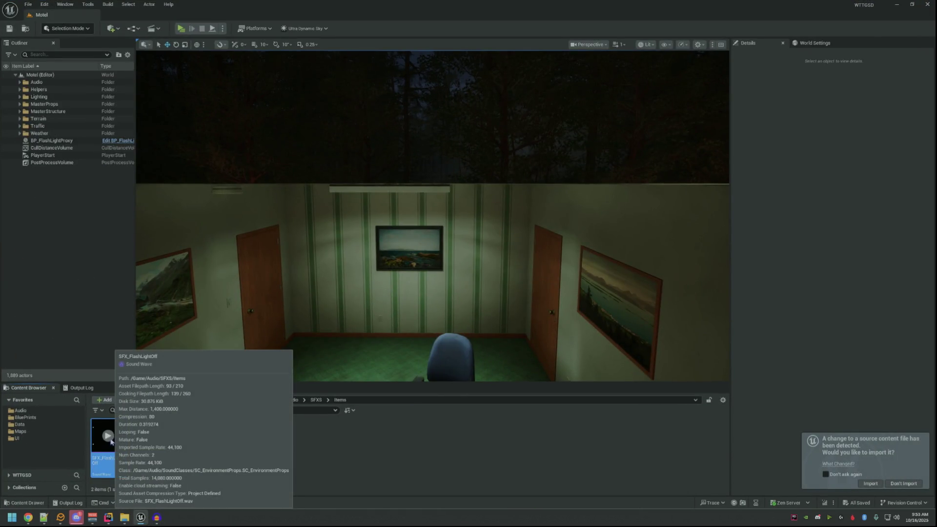
{"action": "left_click", "coordinate": [869, 484]}
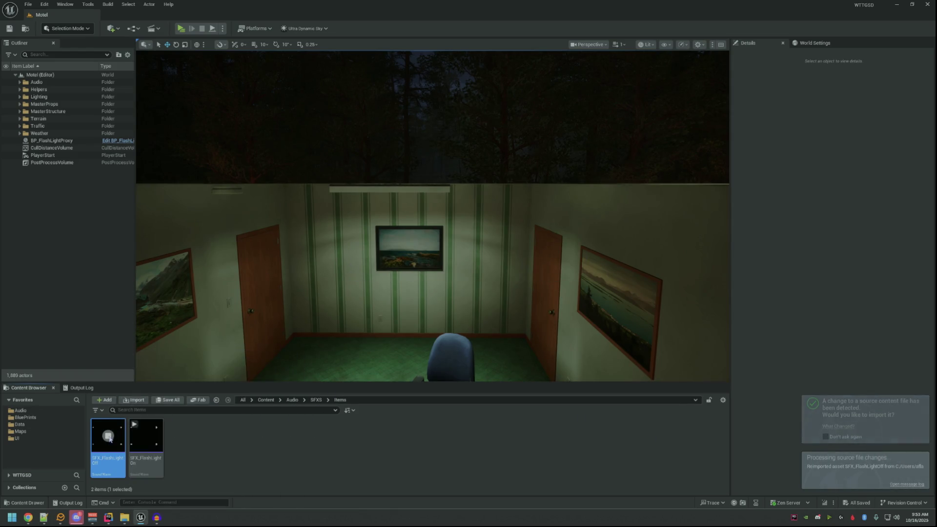
{"action": "mouse_move", "coordinate": [142, 438]}
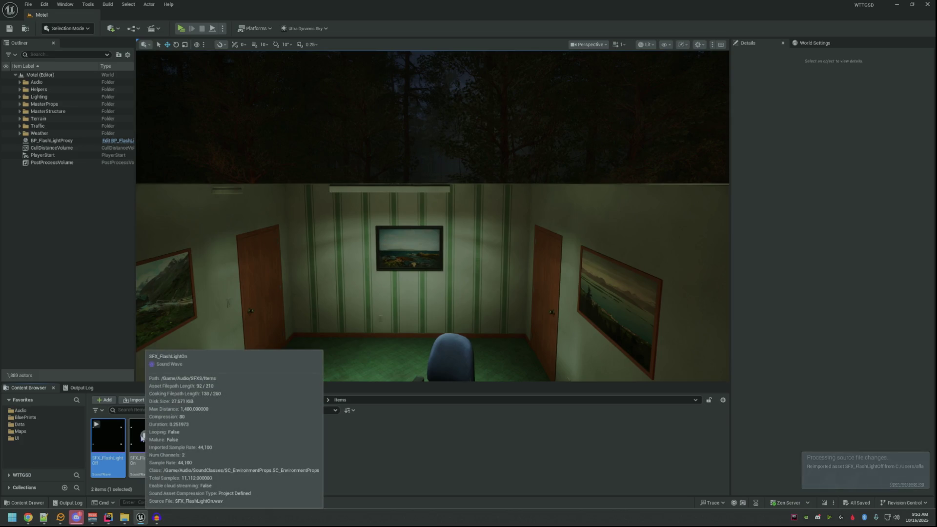
{"action": "left_click", "coordinate": [193, 445]}
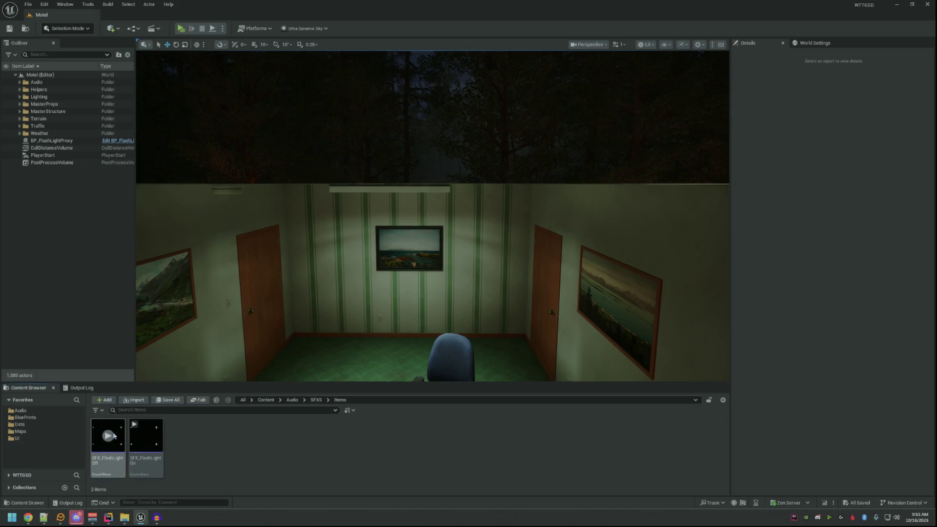
{"action": "left_click", "coordinate": [145, 437]}
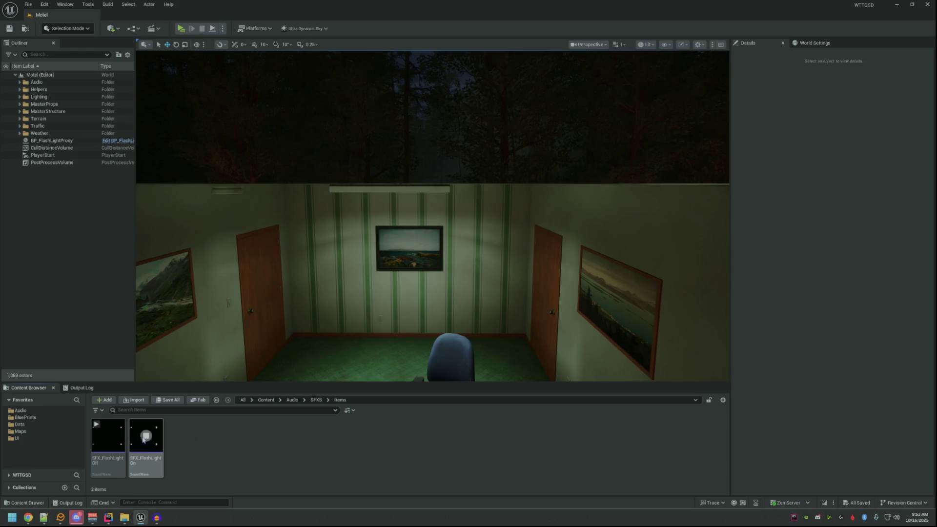
{"action": "mouse_move", "coordinate": [120, 435]}
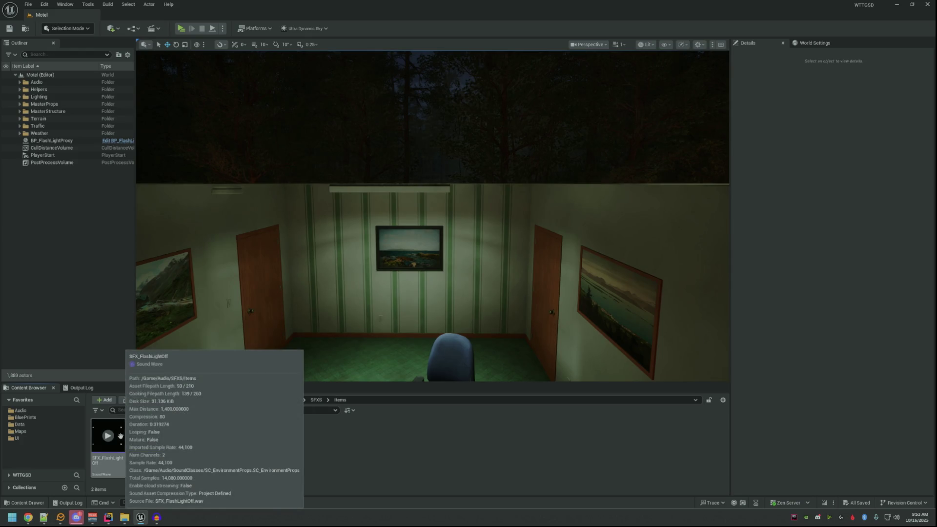
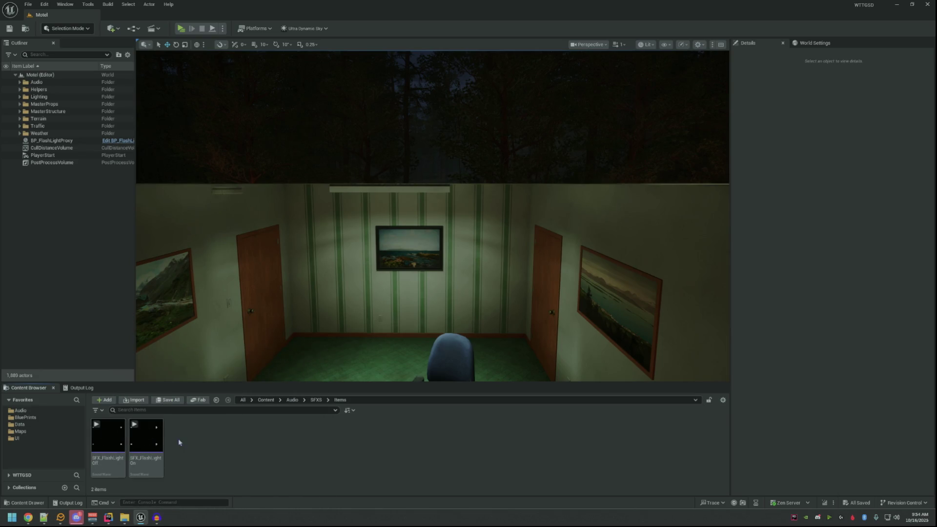
- Preview the SFX_FlashLightOn and SFX_FlashLightOff sounds in the Content Browser
{"action": "left_click", "coordinate": [151, 437]}
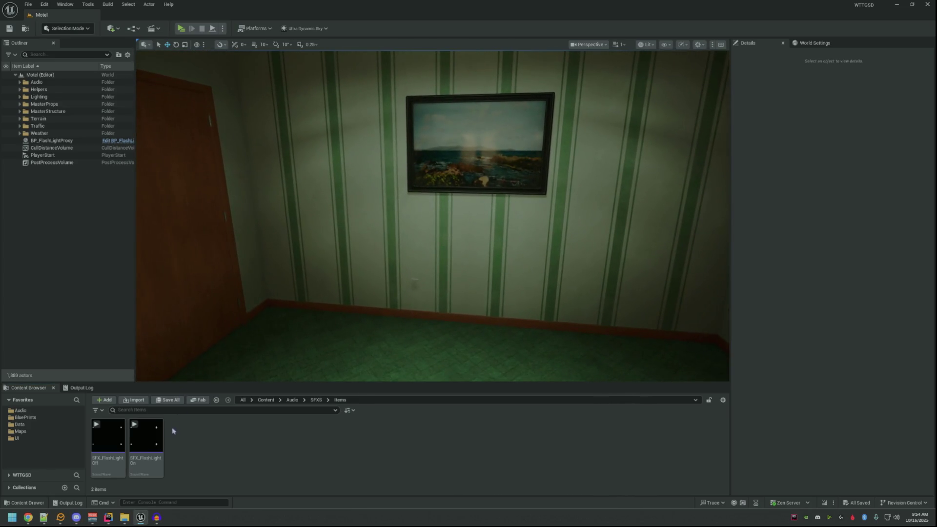
{"action": "left_click", "coordinate": [109, 436]}
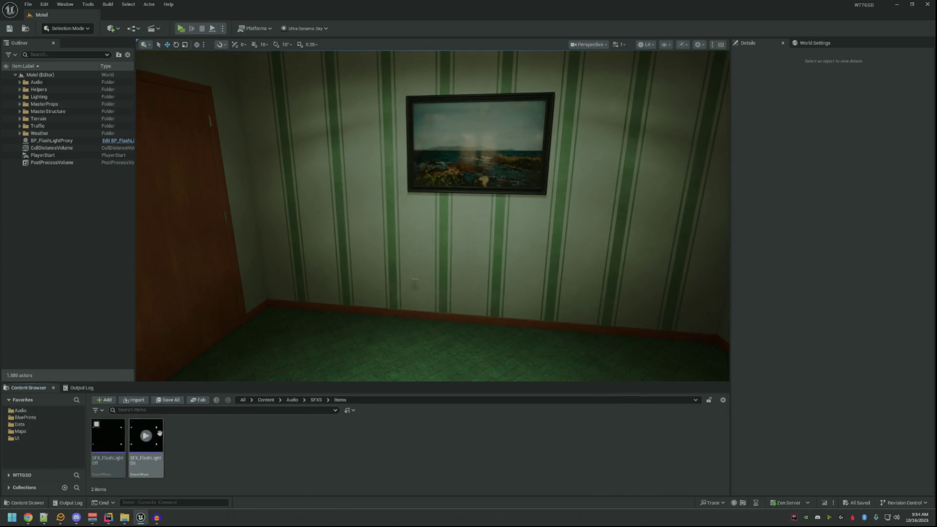
{"action": "mouse_move", "coordinate": [145, 435]}
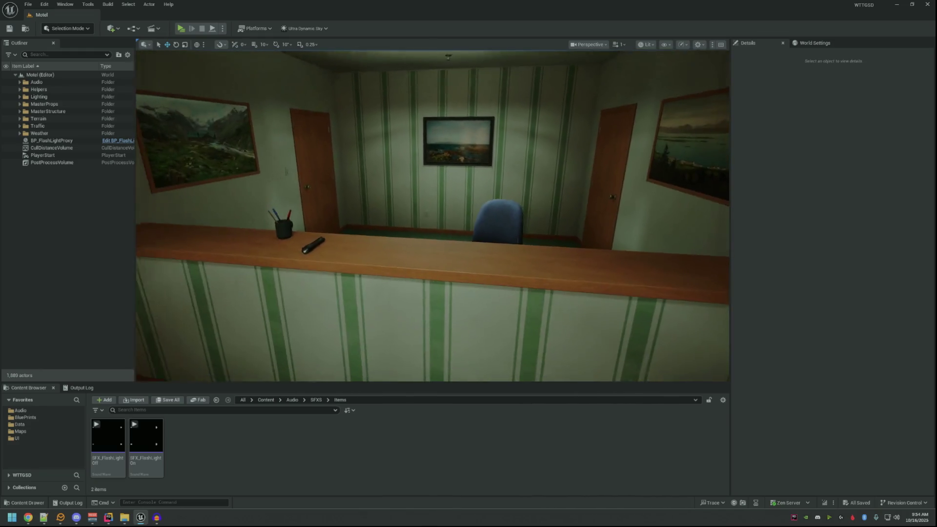
- Browse to the Audio > SFXS folder and bring up the flashlight code in Rider
{"action": "left_click", "coordinate": [30, 417]}
{"action": "left_click", "coordinate": [20, 411]}
{"action": "left_click", "coordinate": [29, 417]}
{"action": "left_click", "coordinate": [52, 411]}
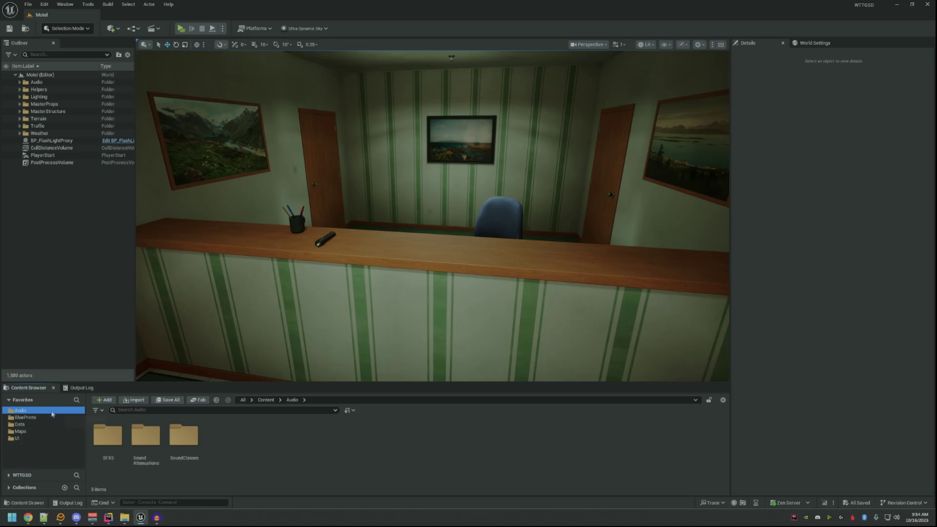
{"action": "double_click", "coordinate": [108, 435]}
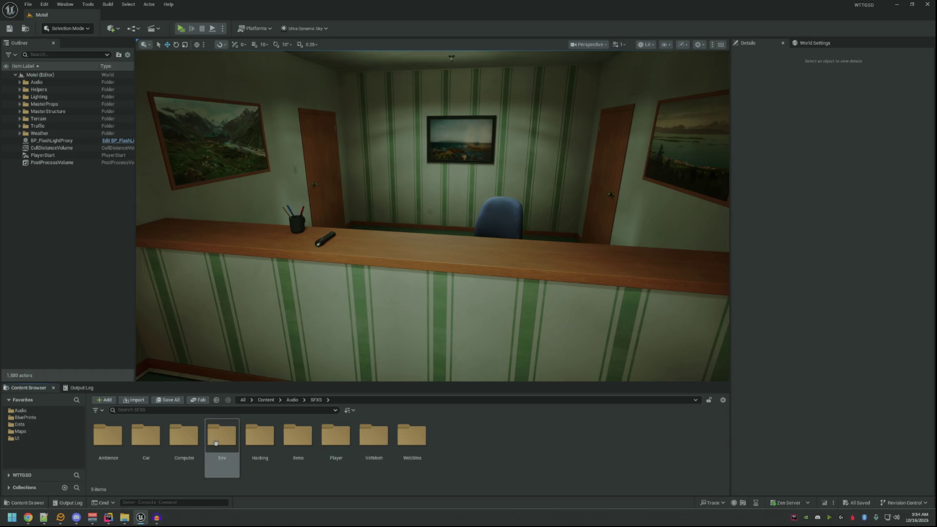
{"action": "left_click", "coordinate": [107, 518]}
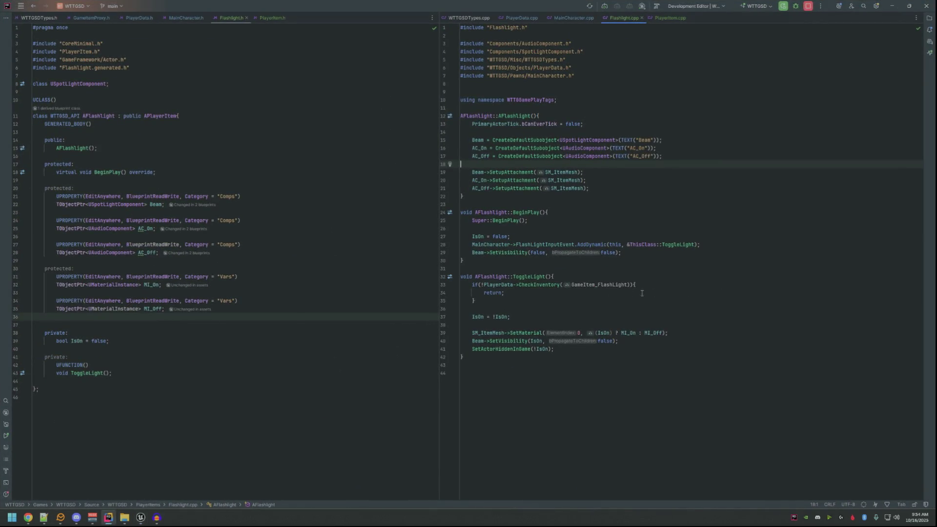
- At the end of ToggleLight, add an if(IsOn) block that calls AC_On->Play()
{"action": "left_click", "coordinate": [607, 348]}
{"action": "key", "text": "Return"}
{"action": "key", "text": "Return"}
{"action": "type", "text": "if("}
{"action": "type", "text": "Is"}
{"action": "key", "text": "Return"}
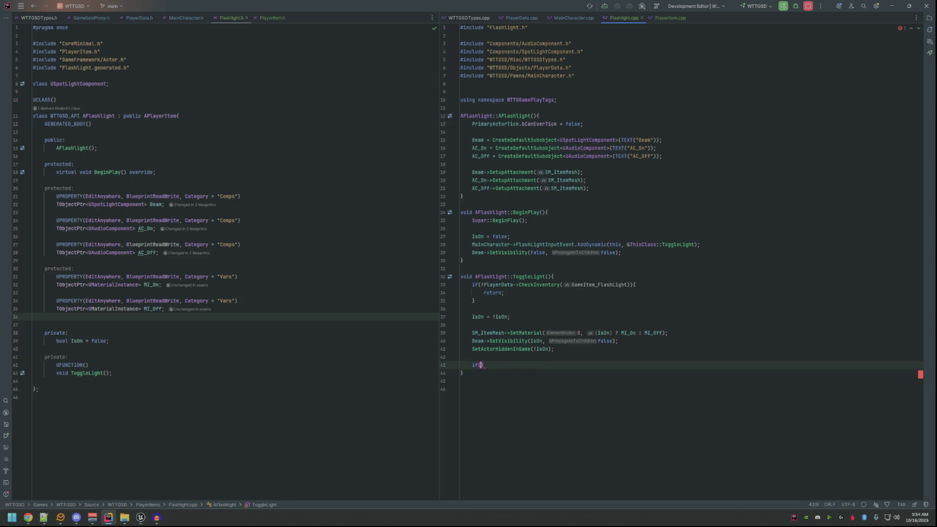
{"action": "type", "text": "if"}
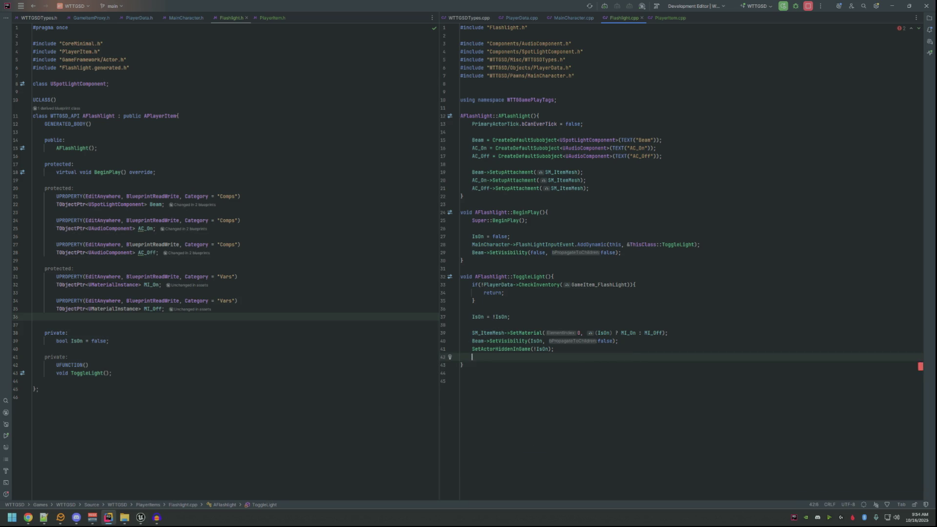
{"action": "type", "text": "(IsOn"}
{"action": "key", "text": "Right"}
{"action": "type", "text": "{"}
{"action": "key", "text": "Return"}
{"action": "type", "text": "AC_On.play"}
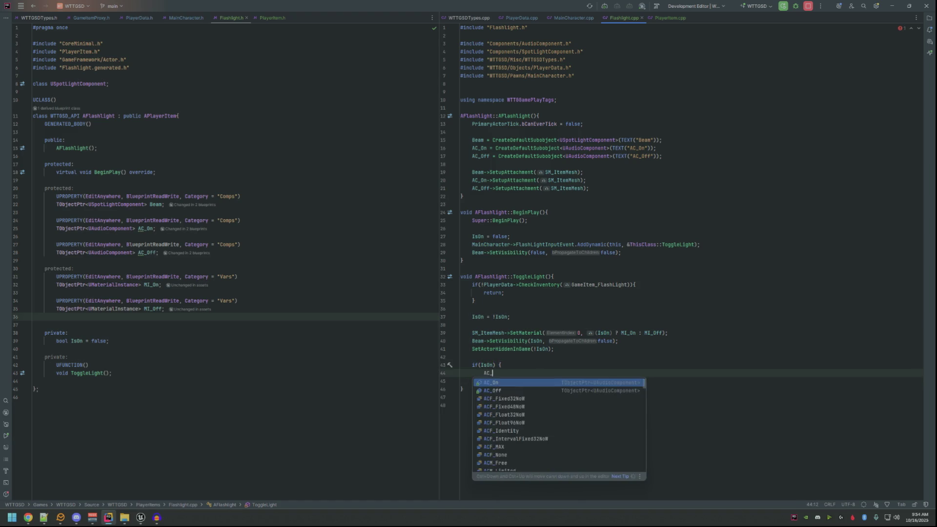
{"action": "key", "text": "Return"}
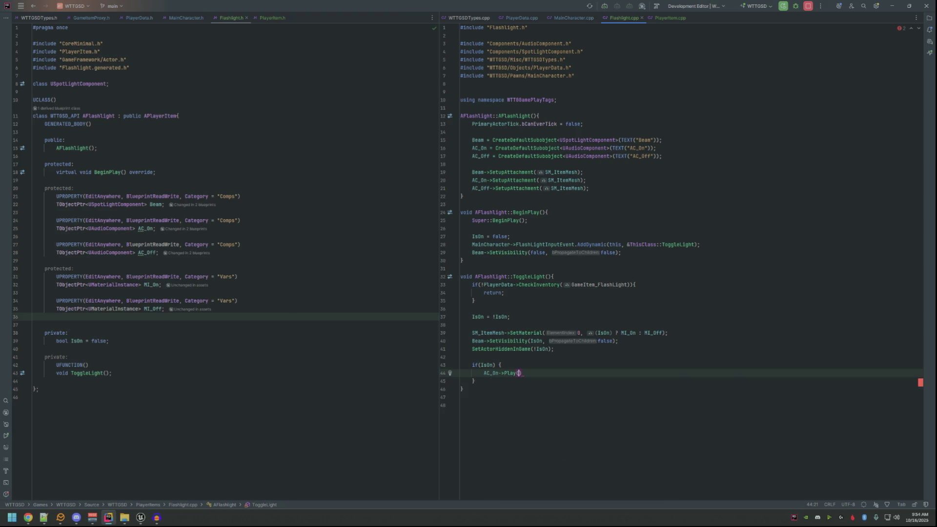
{"action": "type", "text": ";"}
- Add an else block calling AC_Off->Play(), tidy the if line, and return to Unreal
{"action": "key", "text": "Up"}
{"action": "key", "text": "Left"}
{"action": "key", "text": "BackSpace"}
{"action": "key", "text": "Down"}
{"action": "key", "text": "Down"}
{"action": "type", "text": "else {"}
{"action": "key", "text": "Return"}
{"action": "type", "text": "AC_Off-"}
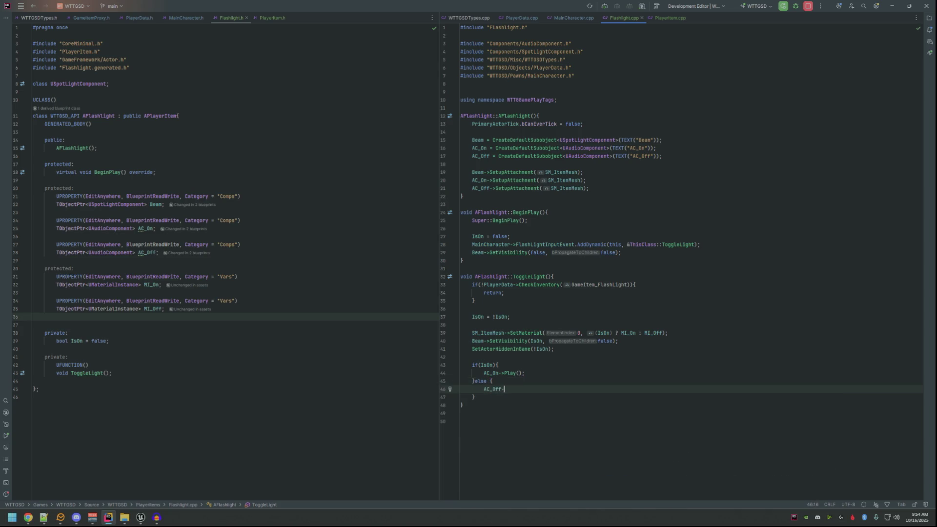
{"action": "type", "text": ">Play();"}
{"action": "key", "text": "Up"}
{"action": "key", "text": "Left"}
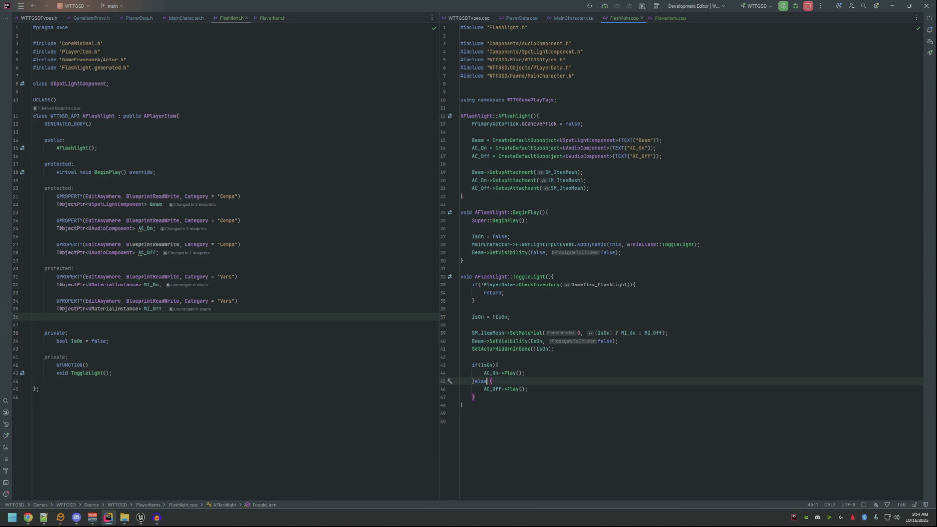
{"action": "key", "text": "Up"}
{"action": "key", "text": "Up"}
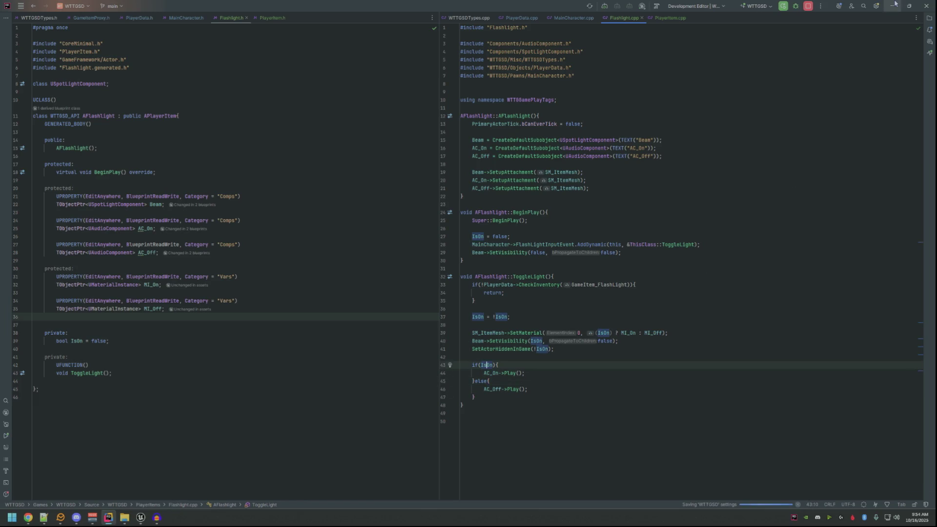
{"action": "left_click", "coordinate": [892, 6]}
{"action": "left_click_drag", "start_coordinate": [553, 217], "coordinate": [777, 385]}
- Recompile the flashlight code change with Live Coding and close the log
{"action": "left_click", "coordinate": [833, 520]}
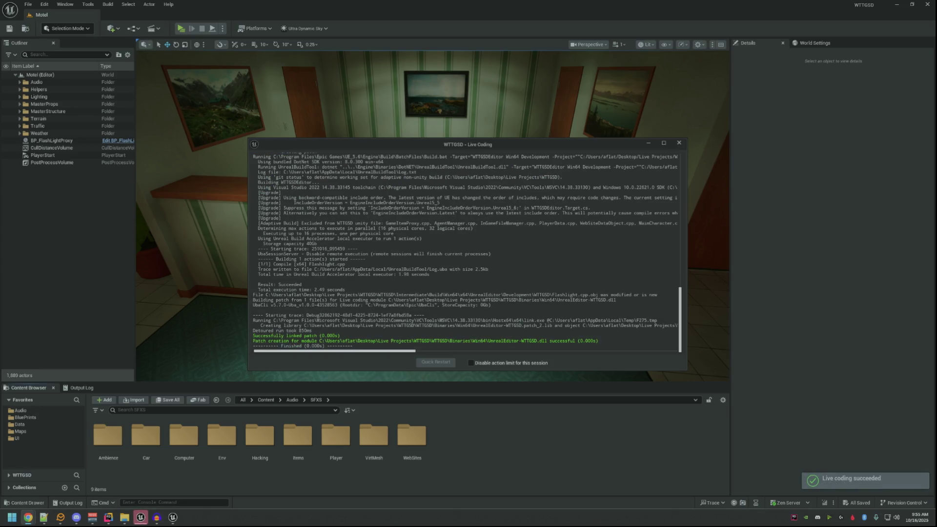
{"action": "left_click", "coordinate": [678, 143]}
{"action": "left_click_drag", "start_coordinate": [399, 243], "coordinate": [428, 230]}
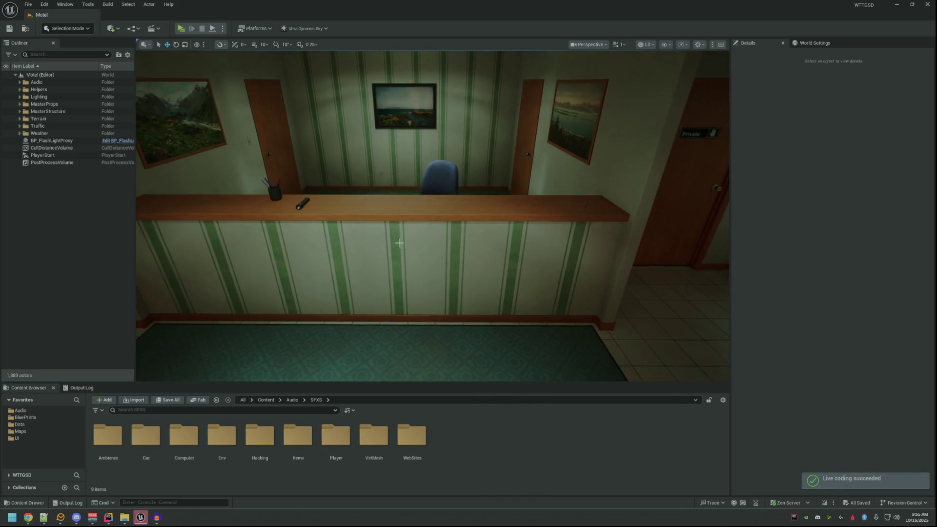
- Navigate the Content Browser to BluePrints and open the BP_FlashLight blueprint
{"action": "double_click", "coordinate": [289, 430]}
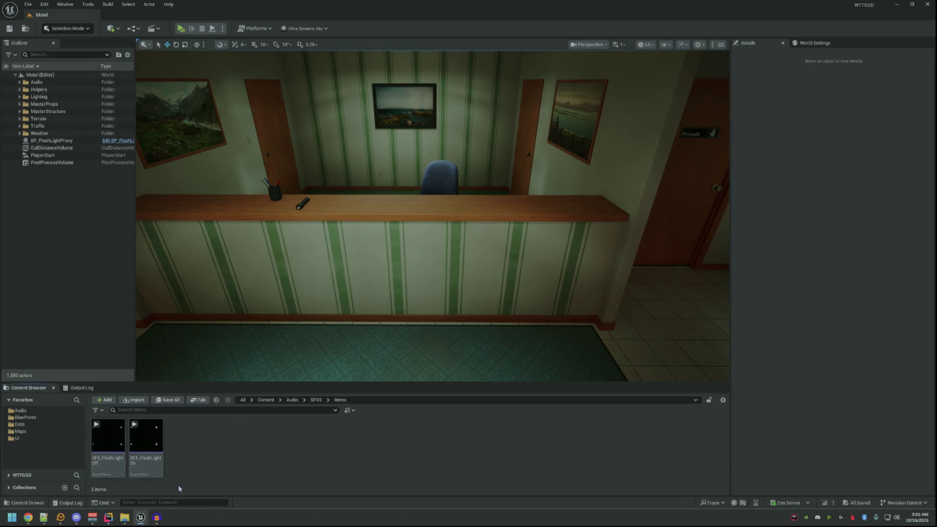
{"action": "left_click", "coordinate": [41, 417]}
{"action": "key", "text": "alt+Left"}
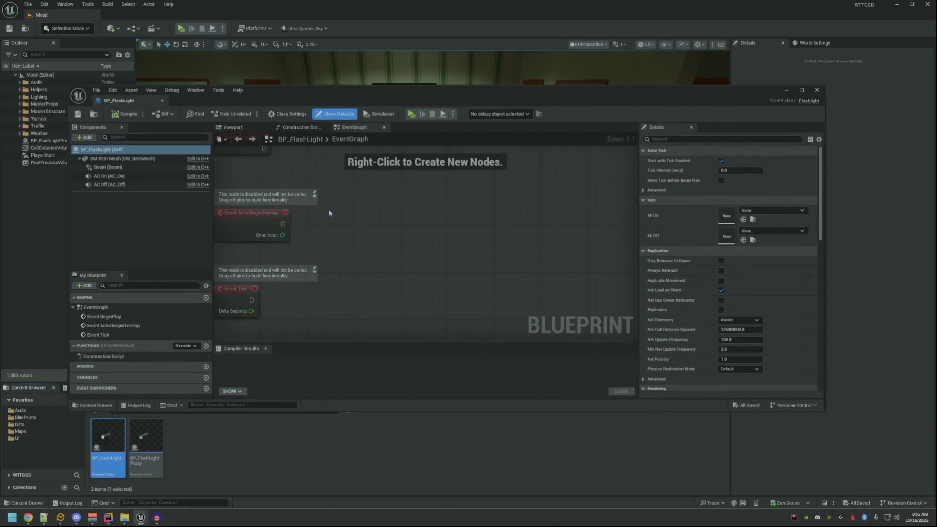
- Give AC_On the SFX_FlashLightOn sound with Auto Activate off, then compile and save
{"action": "left_click", "coordinate": [153, 174]}
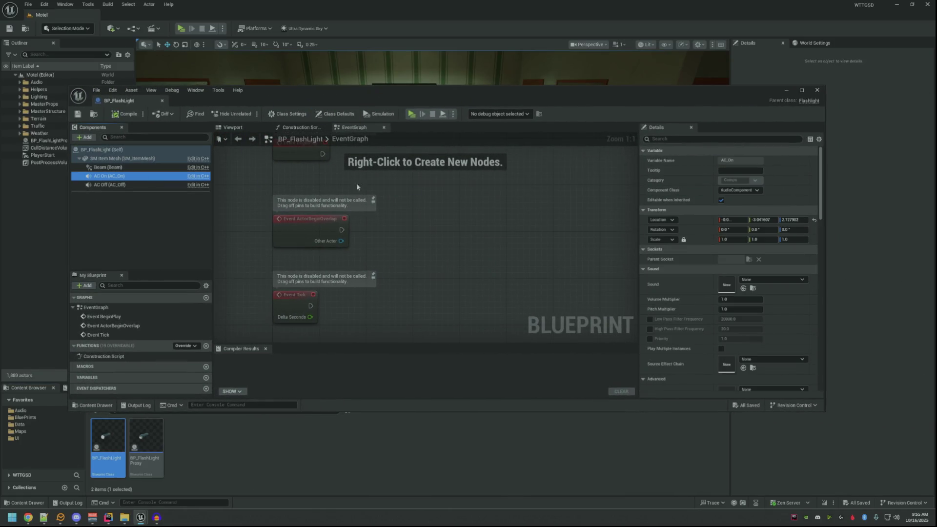
{"action": "left_click", "coordinate": [750, 282]}
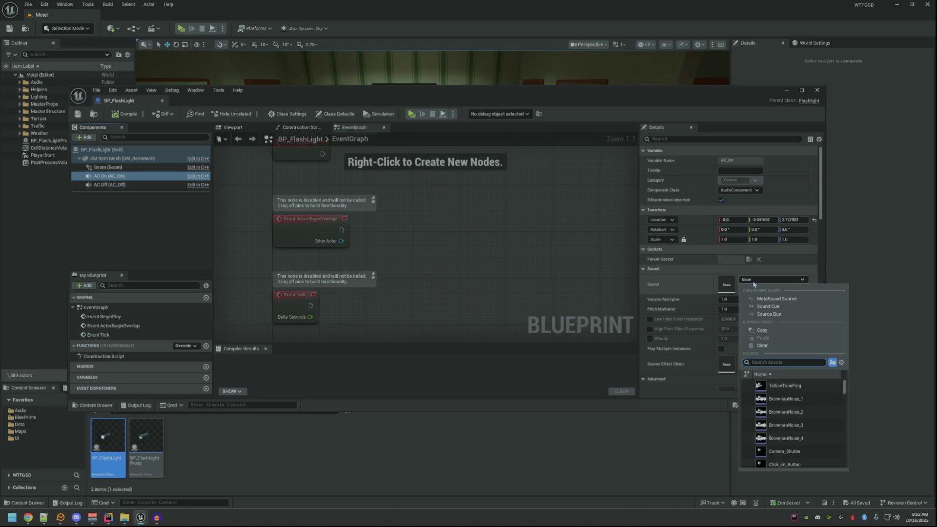
{"action": "type", "text": "SFX_F"}
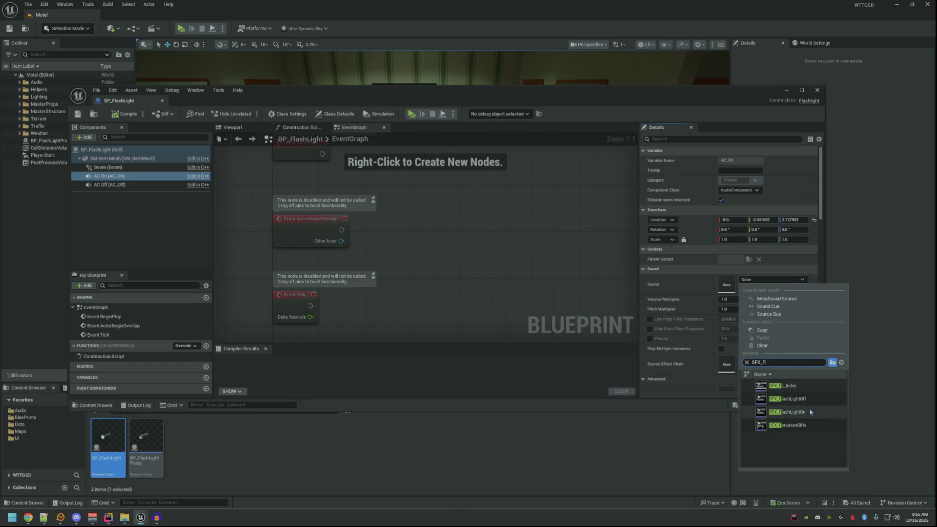
{"action": "left_click", "coordinate": [786, 412]}
{"action": "key", "text": "F7"}
{"action": "key", "text": "ctrl+s"}
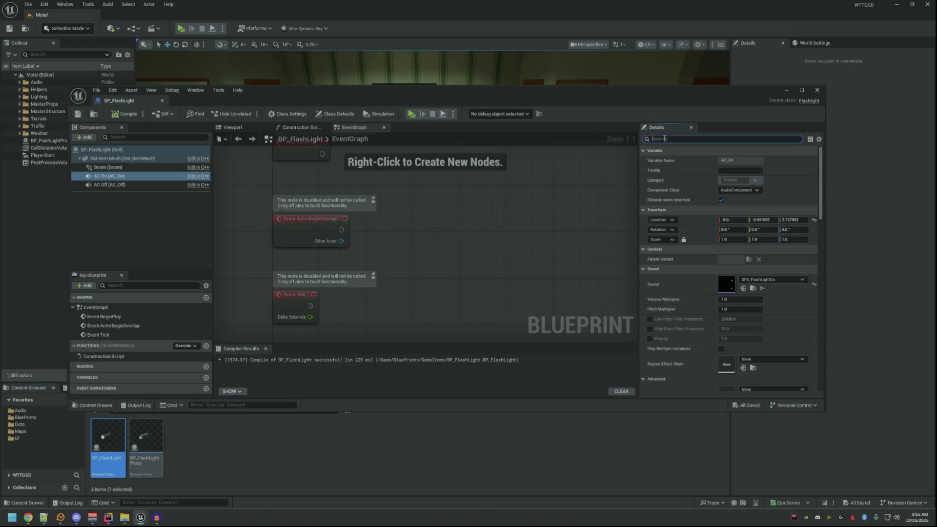
{"action": "type", "text": "AUTO"}
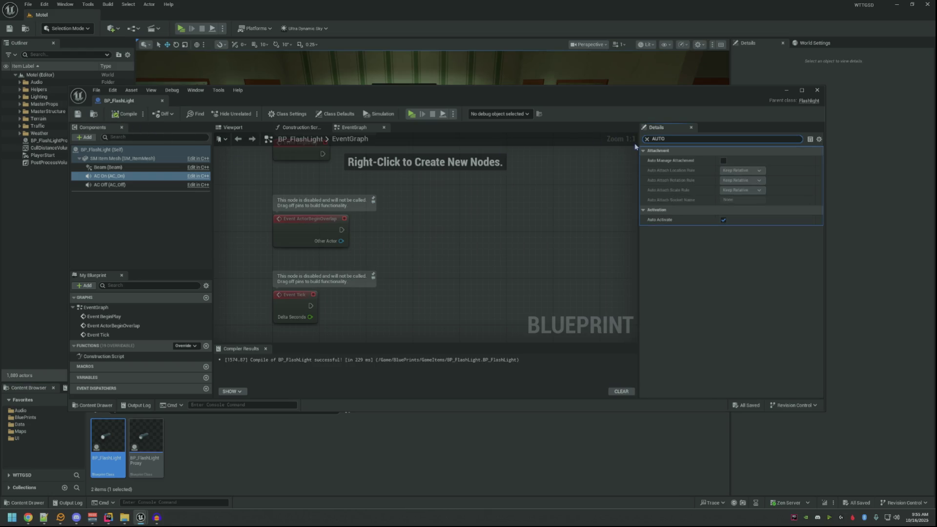
{"action": "left_click", "coordinate": [723, 219]}
{"action": "left_click", "coordinate": [125, 113]}
{"action": "left_click", "coordinate": [78, 113]}
- Give AC_Off the SFX_FlashLightOff sound with Auto Activate off, then compile, save and close
{"action": "left_click", "coordinate": [167, 185]}
{"action": "left_click", "coordinate": [723, 220]}
{"action": "left_click", "coordinate": [646, 139]}
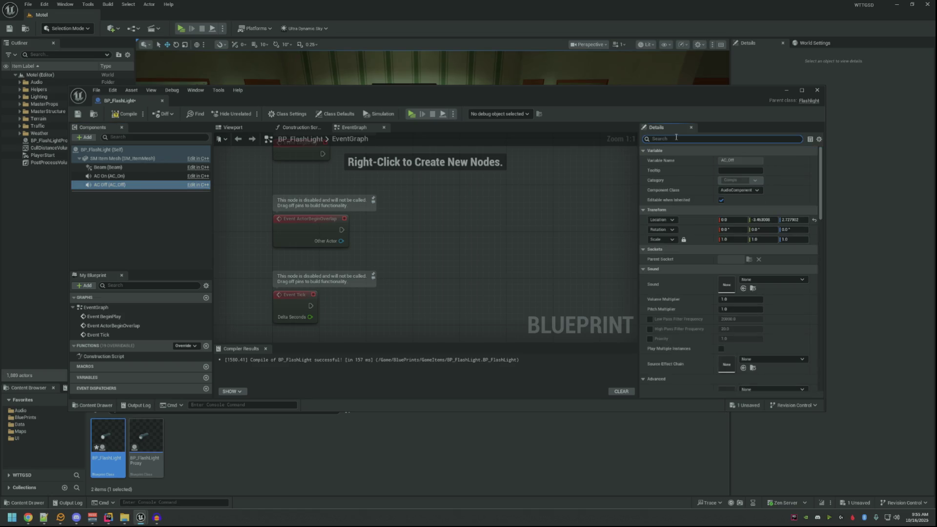
{"action": "left_click", "coordinate": [757, 280]}
{"action": "type", "text": "SFX_flash"}
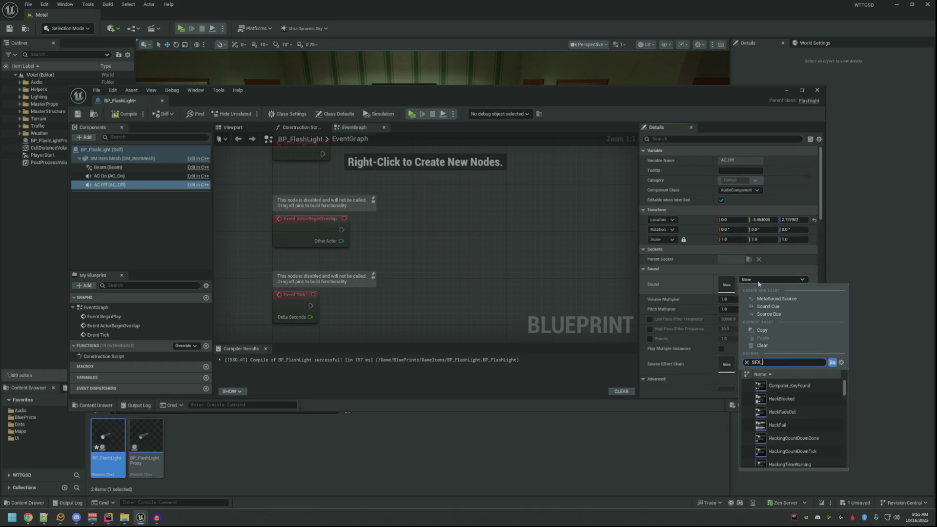
{"action": "left_click", "coordinate": [786, 385]}
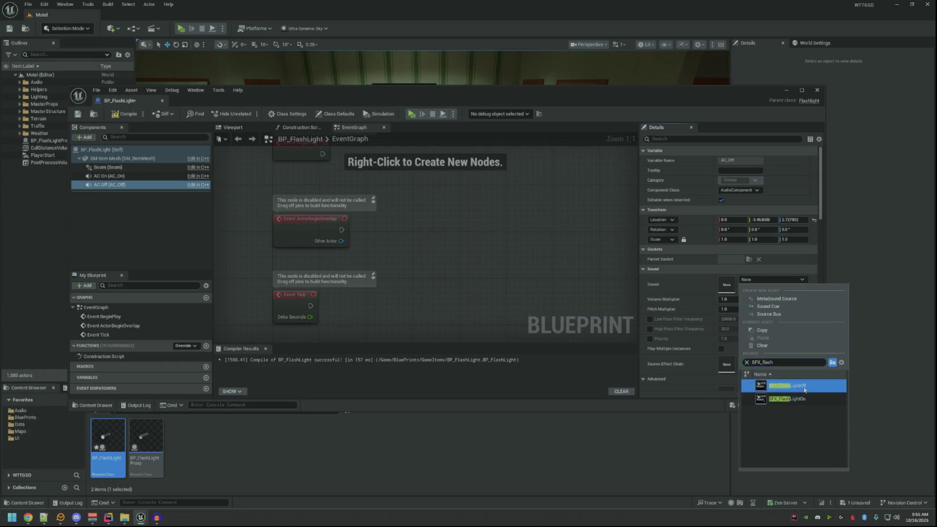
{"action": "left_click", "coordinate": [119, 114]}
{"action": "left_click", "coordinate": [76, 118]}
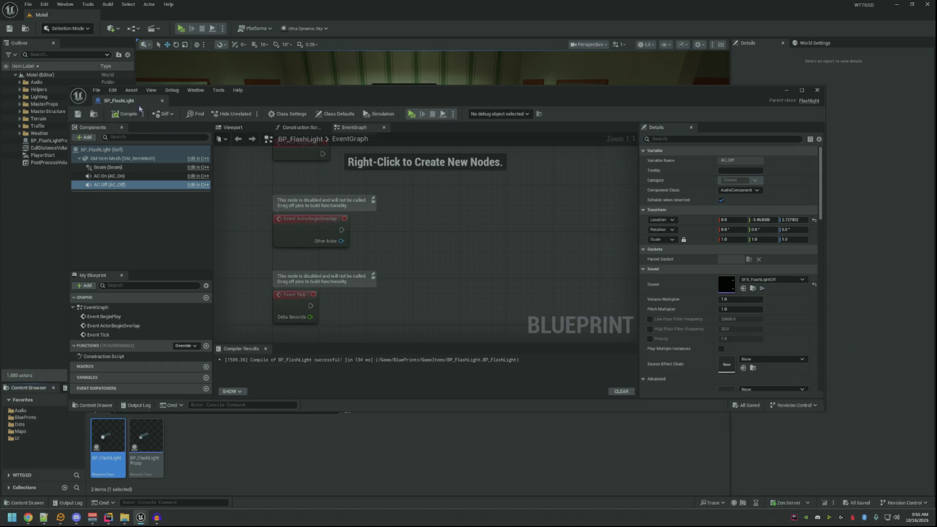
{"action": "scroll", "coordinate": [296, 267], "scroll_direction": "down", "scroll_amount": 3}
{"action": "scroll", "coordinate": [296, 267], "scroll_direction": "up", "scroll_amount": 5}
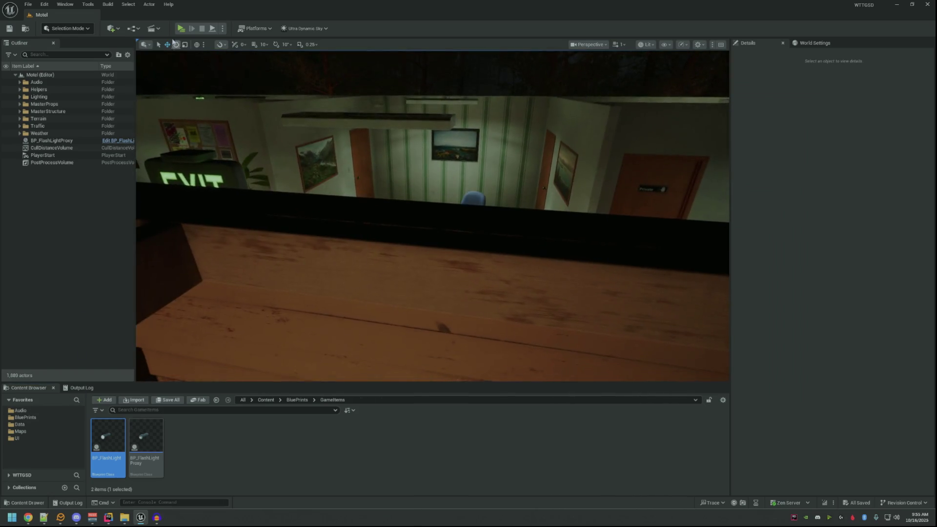
- Start a playtest and walk through the lobby, Private door and office out the green door
{"action": "key", "text": "alt+p"}
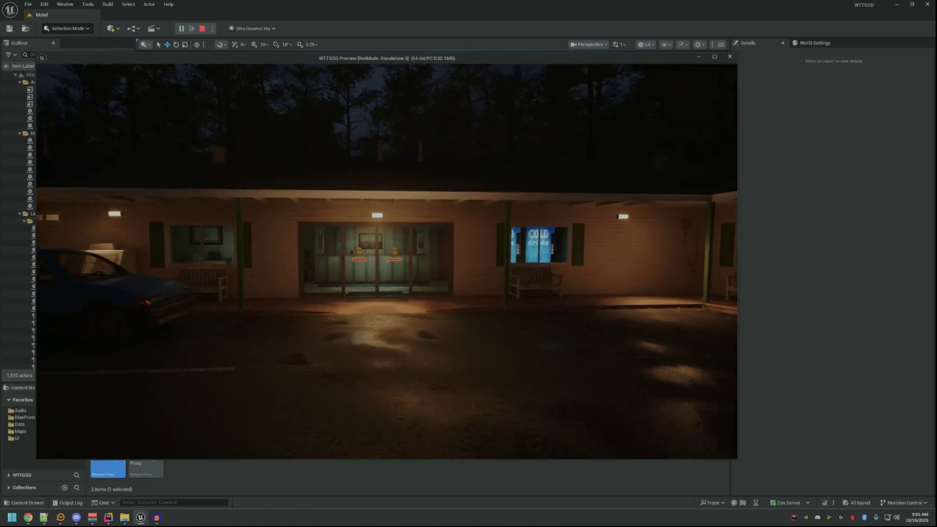
{"action": "key", "text": "w"}
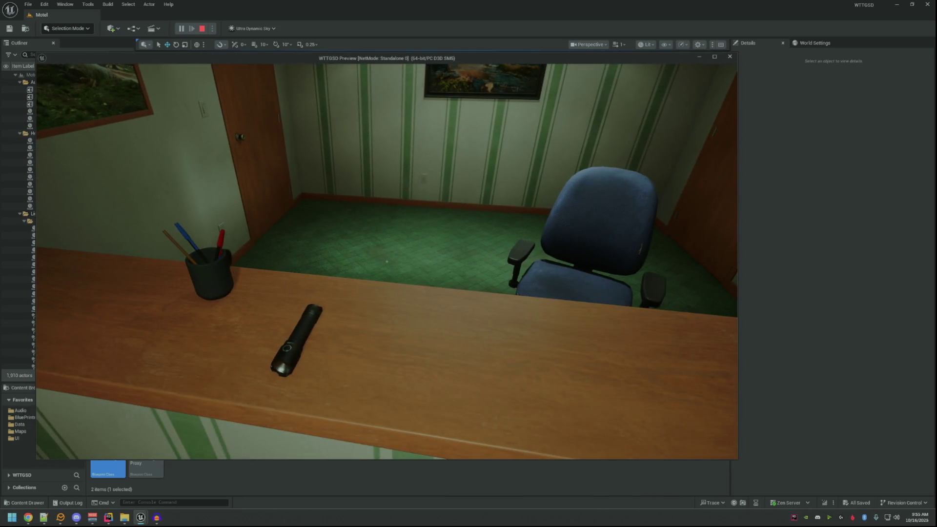
{"action": "mouse_move", "coordinate": [386, 261]}
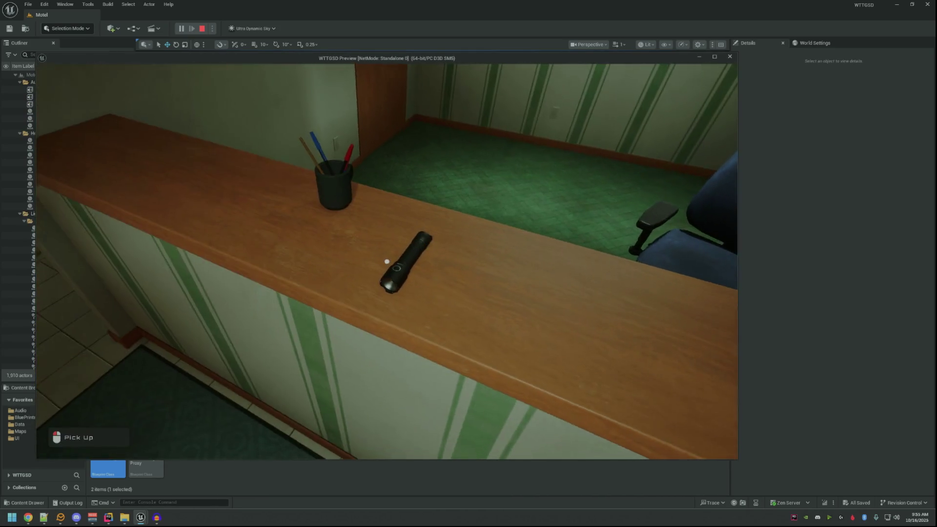
{"action": "key", "text": "w"}
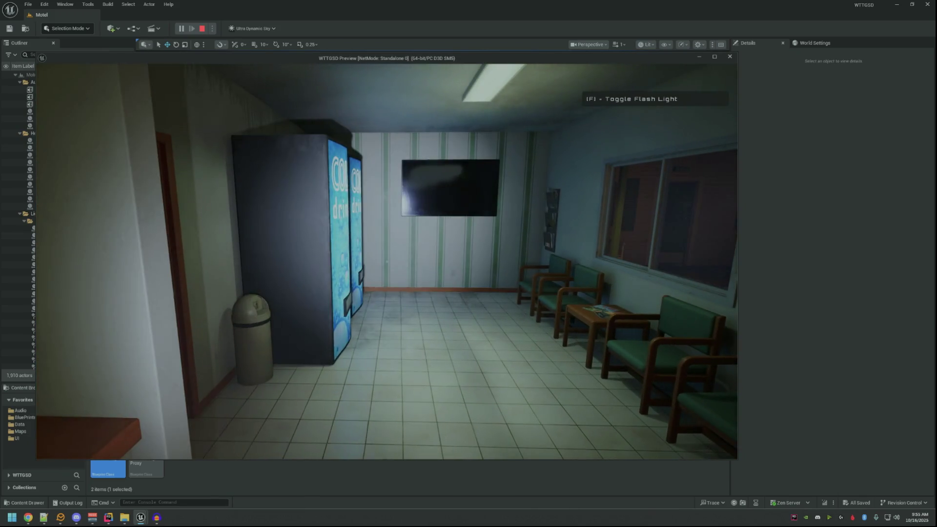
{"action": "key", "text": "w"}
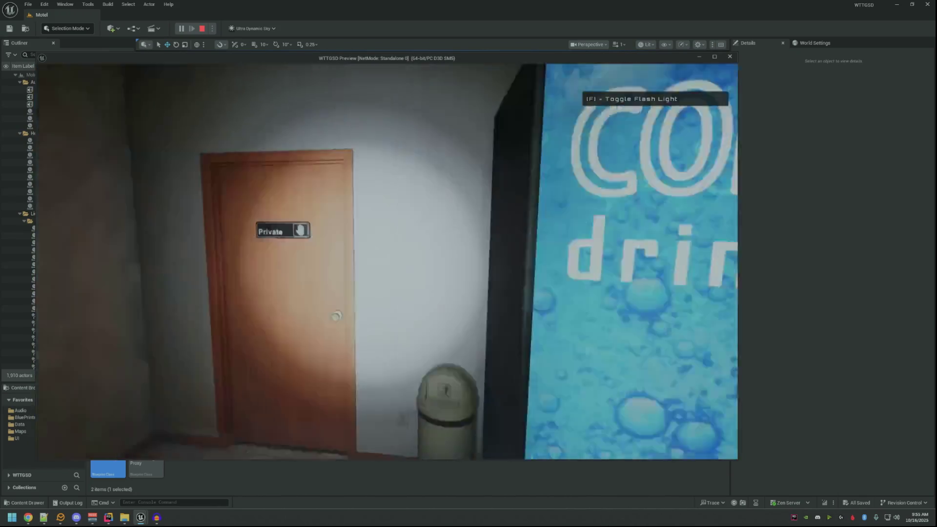
{"action": "key", "text": "w"}
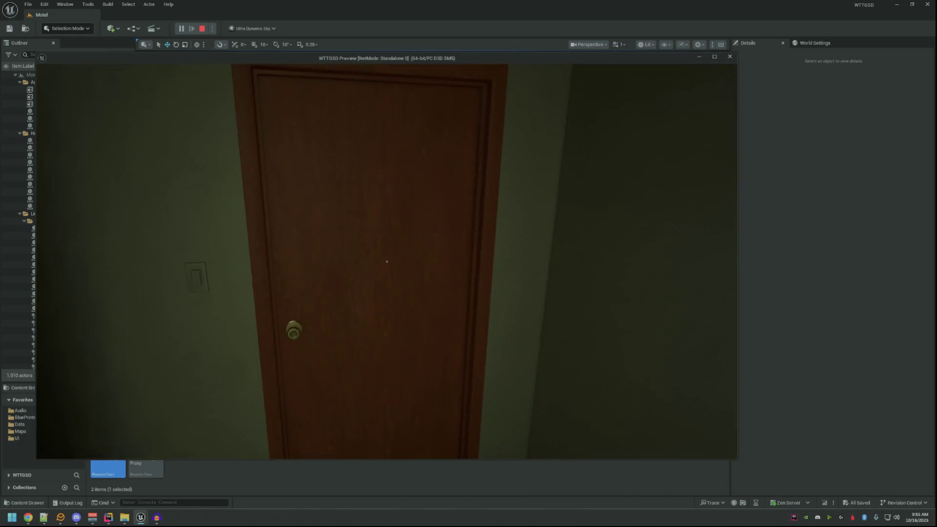
{"action": "left_click", "coordinate": [386, 261]}
{"action": "key", "text": "w"}
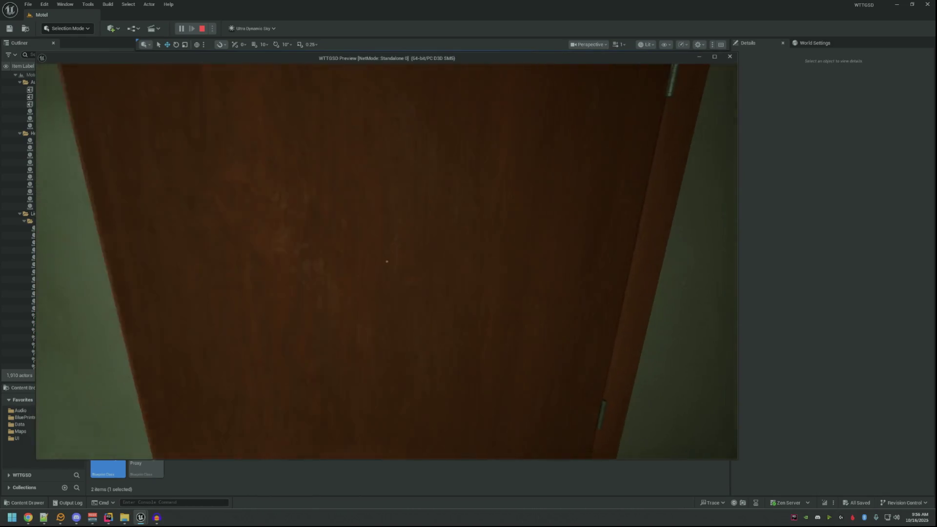
{"action": "key", "text": "w"}
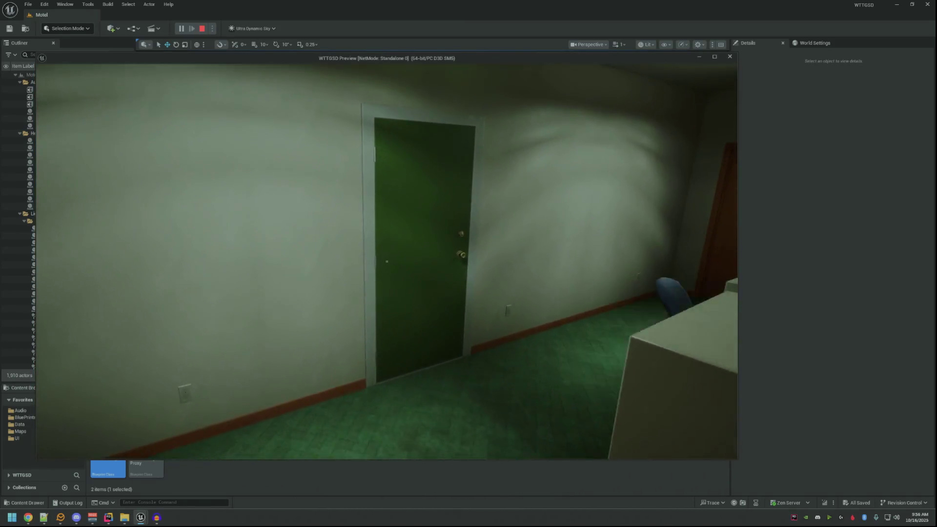
{"action": "key", "text": "w"}
{"action": "left_click", "coordinate": [387, 261]}
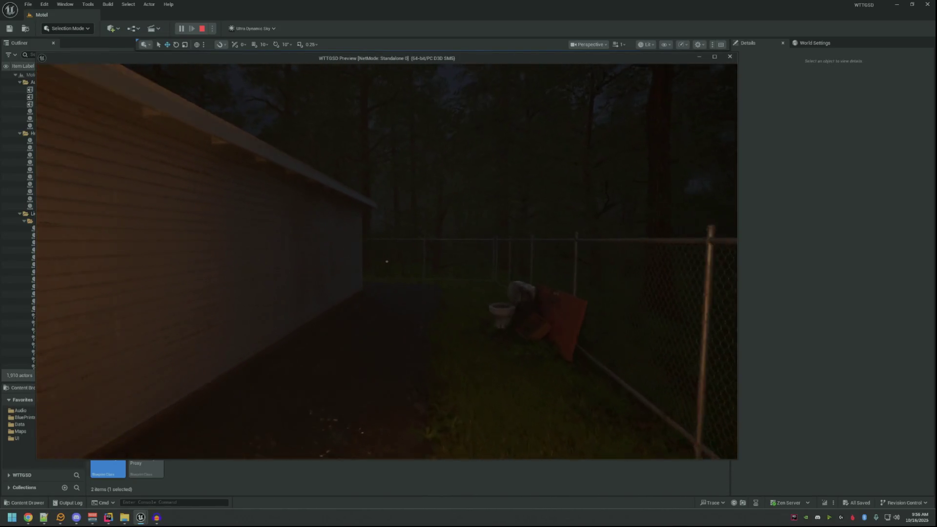
- With the flashlight on, walk around the motel to the shelved room and switch its light off
{"action": "key", "text": "f"}
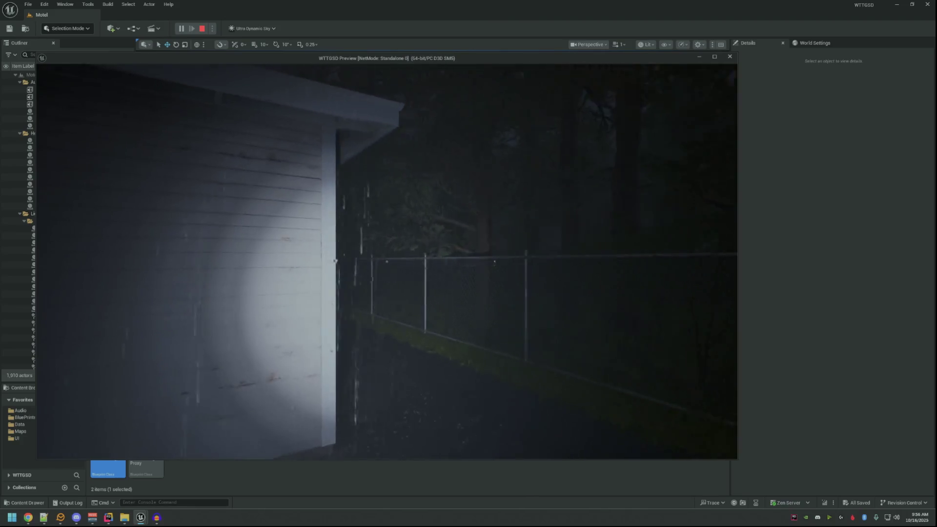
{"action": "key", "text": "w"}
{"action": "key", "text": "w"}
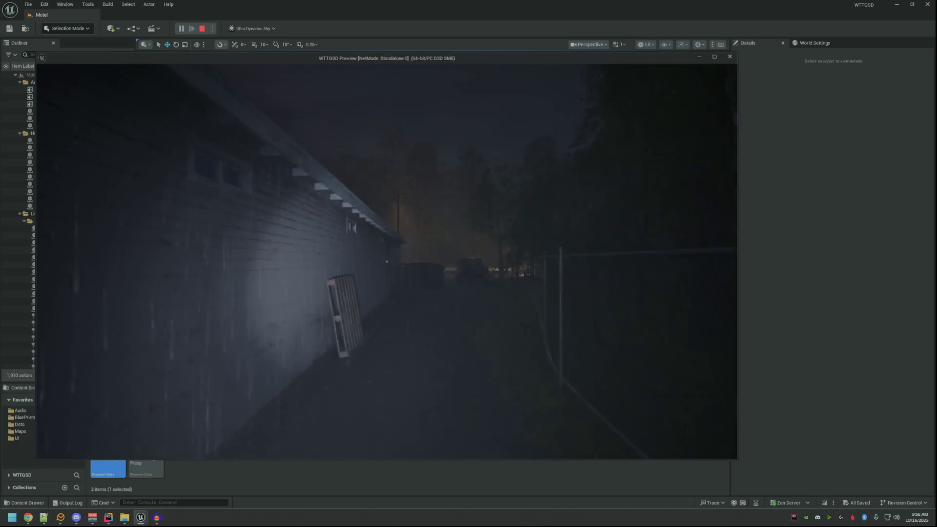
{"action": "key", "text": "w"}
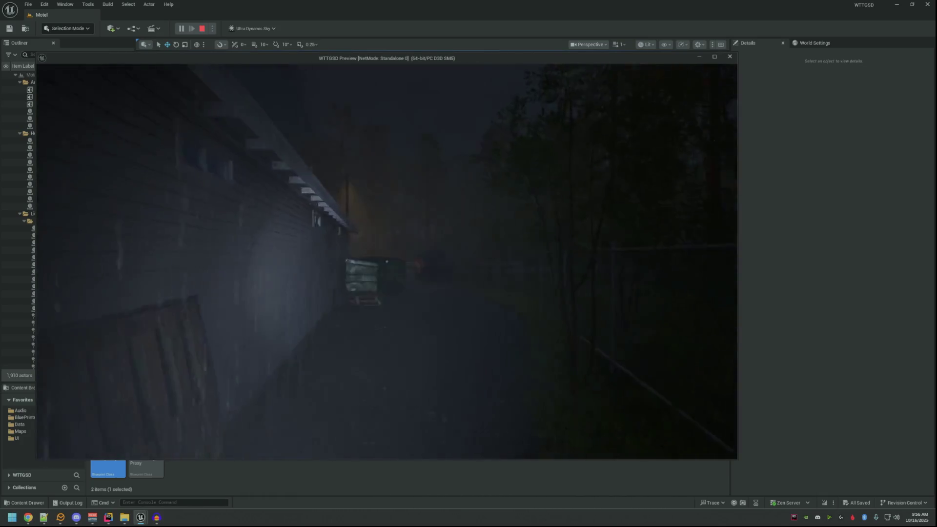
{"action": "key", "text": "w"}
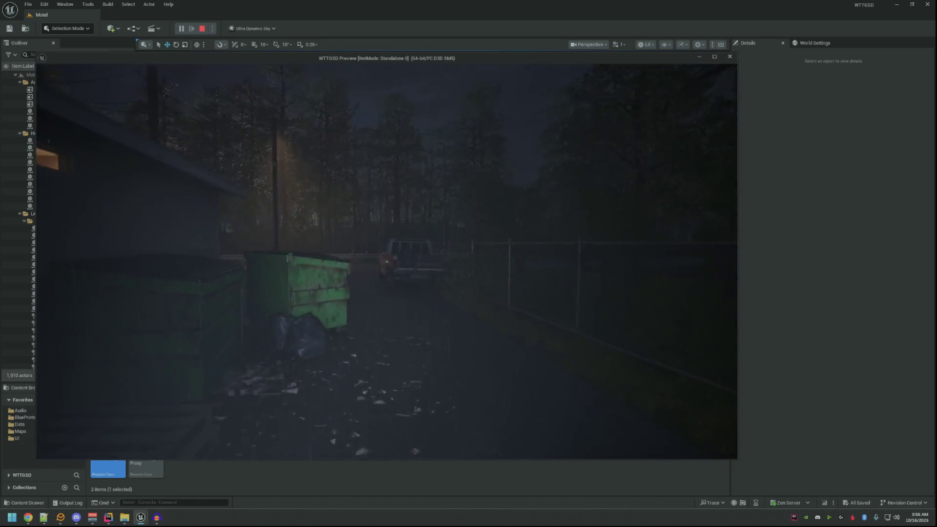
{"action": "key", "text": "w"}
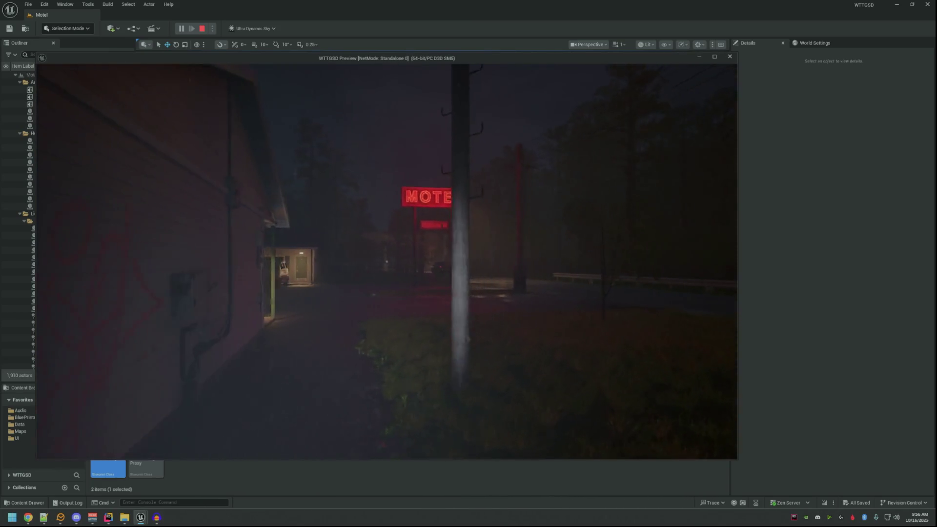
{"action": "key", "text": "w"}
{"action": "key", "text": "w"}
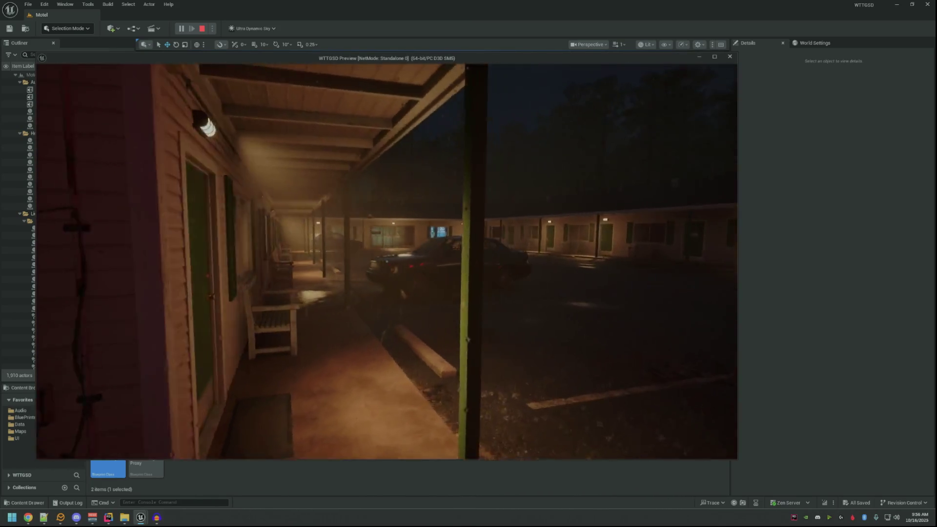
{"action": "key", "text": "w"}
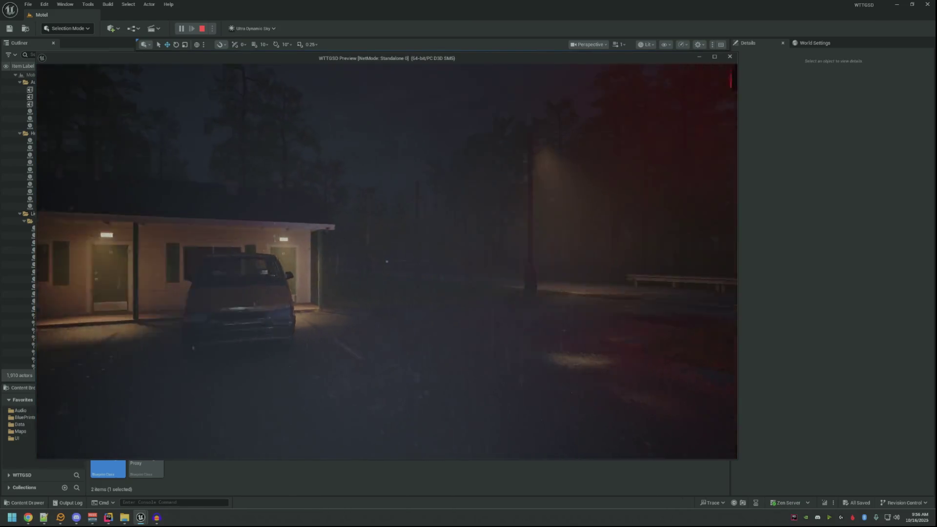
{"action": "key", "text": "w"}
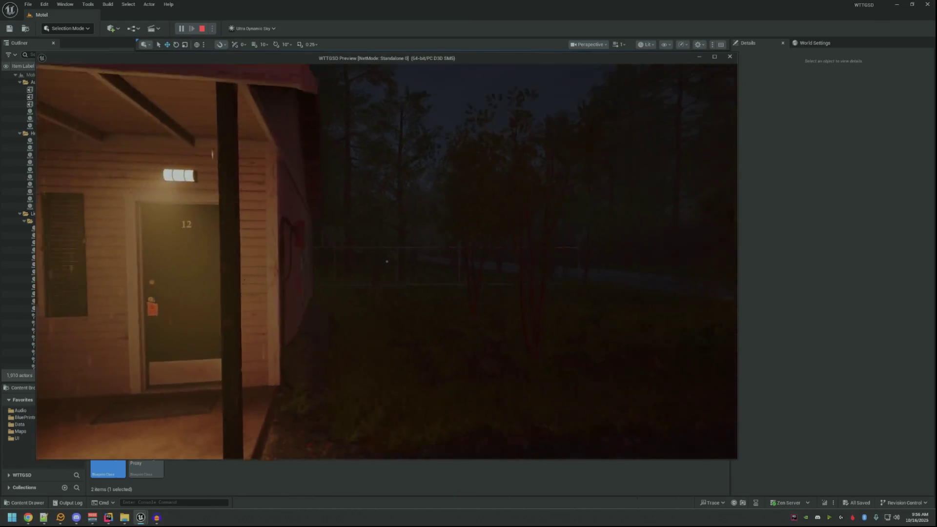
{"action": "key", "text": "w"}
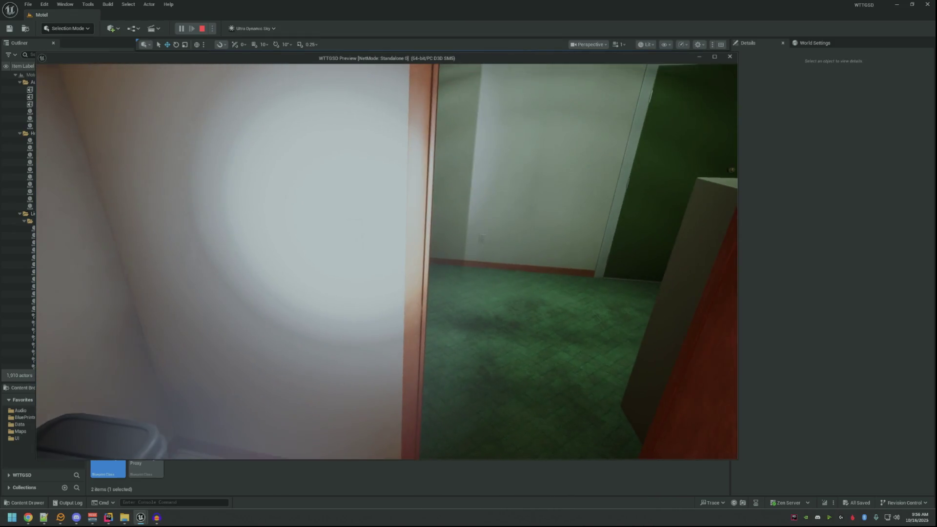
{"action": "key", "text": "w"}
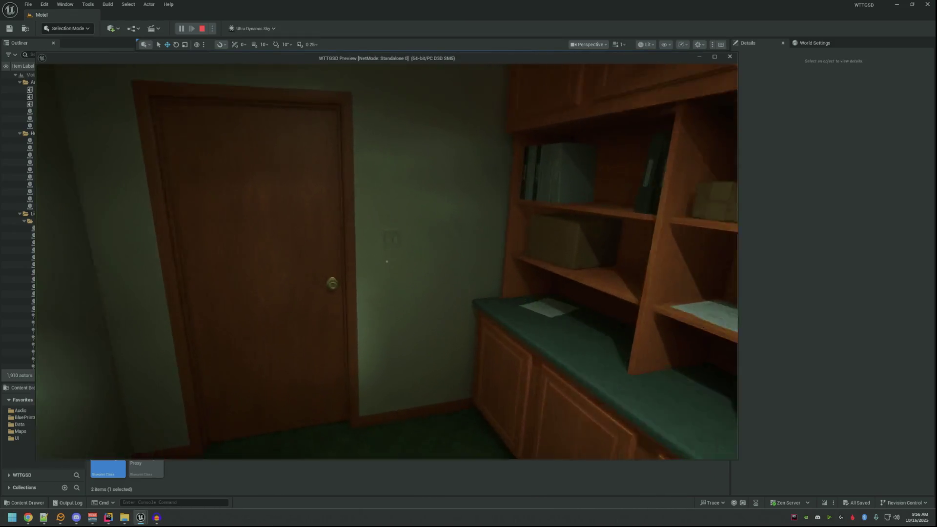
{"action": "left_click", "coordinate": [386, 261]}
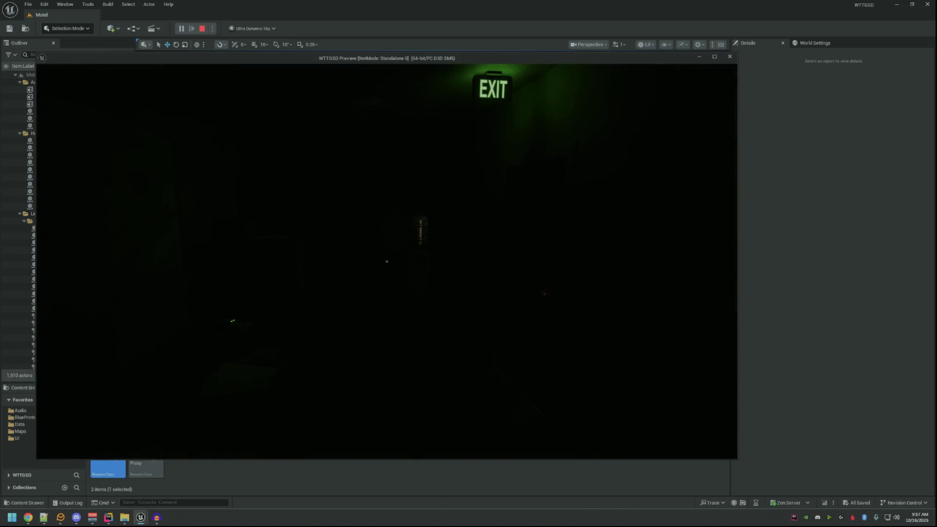
{"action": "key", "text": "f"}
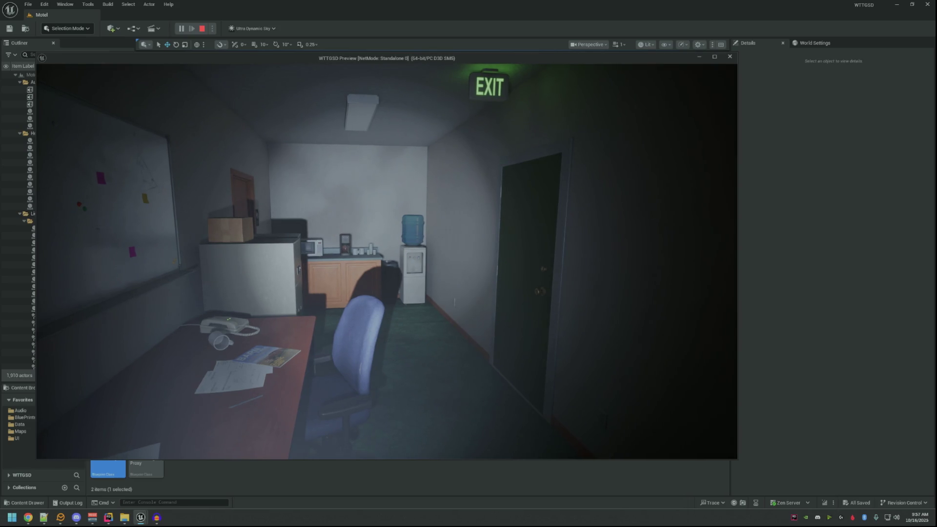
{"action": "key", "text": "f"}
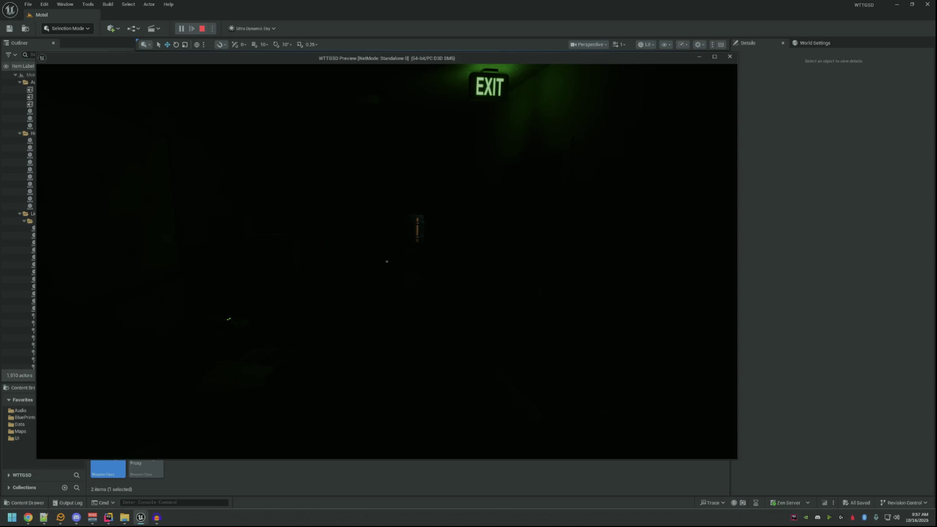
{"action": "key", "text": "f"}
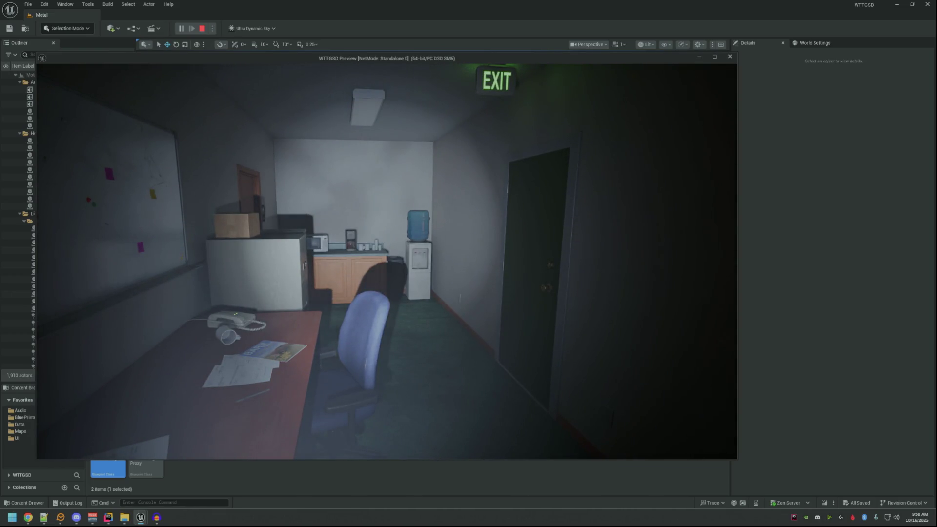
{"action": "key", "text": "w"}
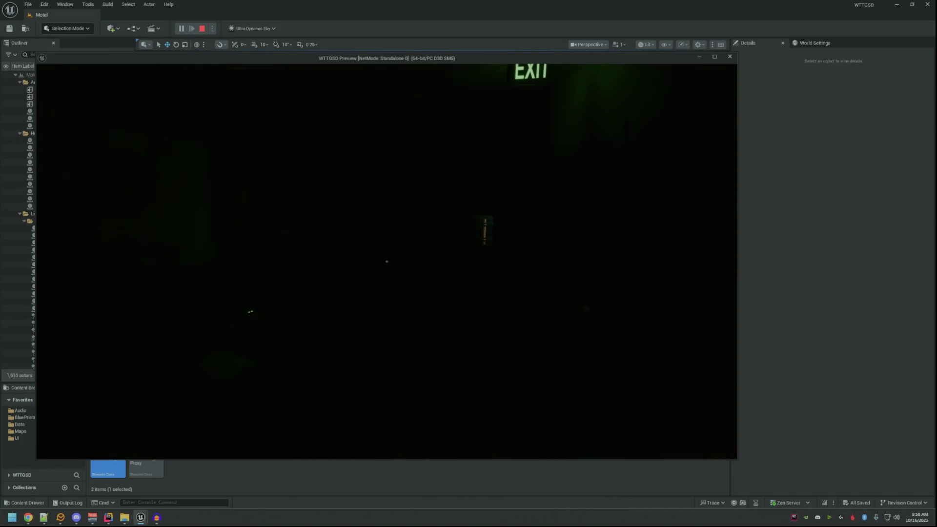
{"action": "key", "text": "f"}
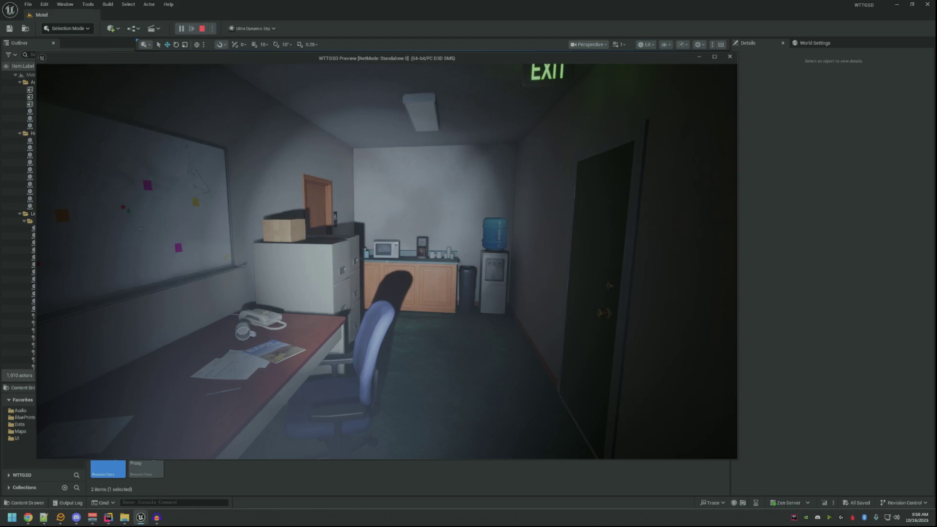
{"action": "key", "text": "f"}
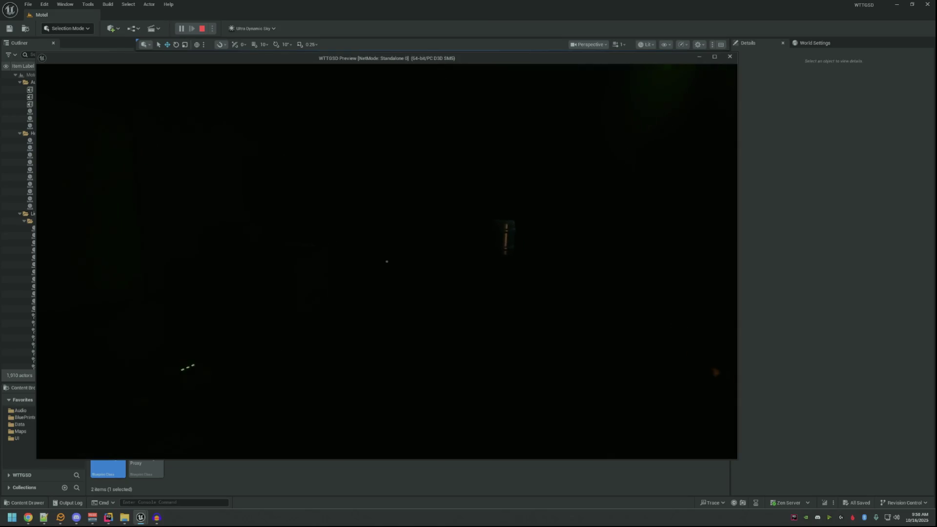
- Open the green door and walk the alley with the flashlight to the dumpster and MOTEL sign
{"action": "key", "text": "f"}
{"action": "left_click", "coordinate": [387, 262]}
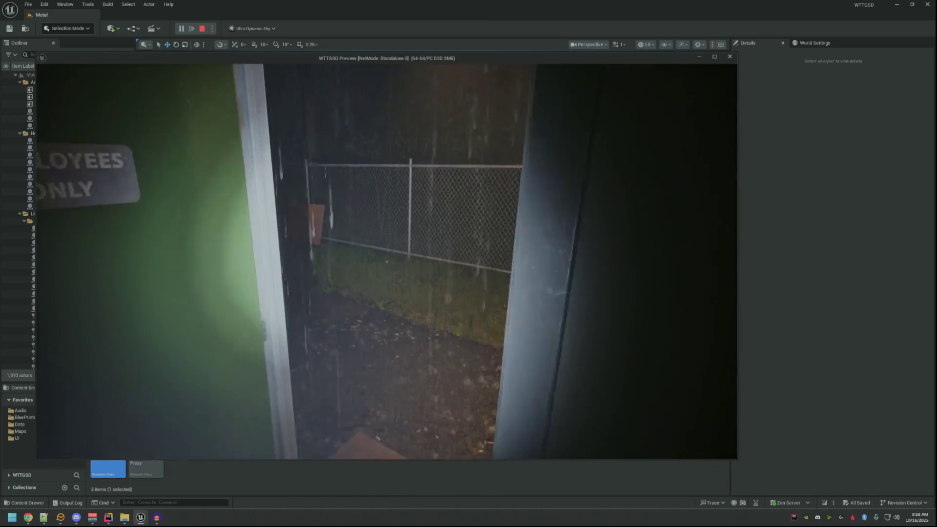
{"action": "key", "text": "w"}
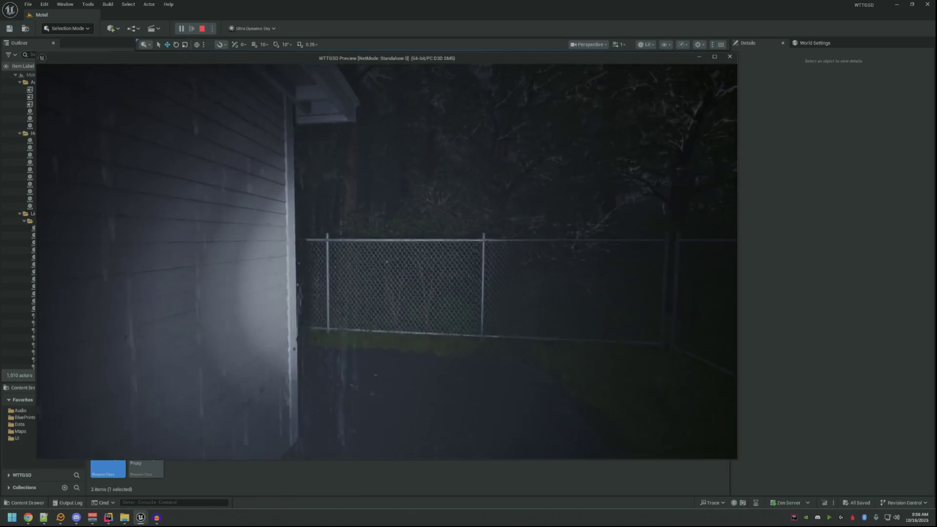
{"action": "key", "text": "f"}
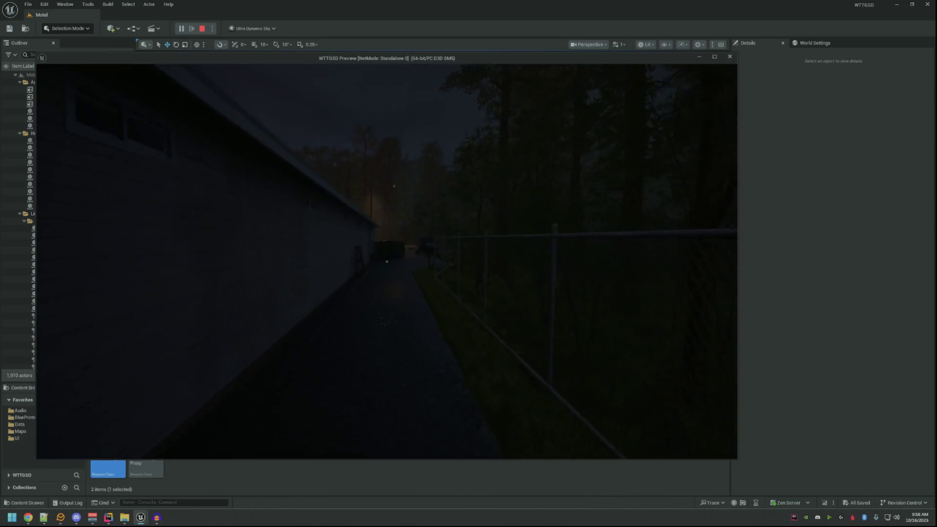
{"action": "key", "text": "w"}
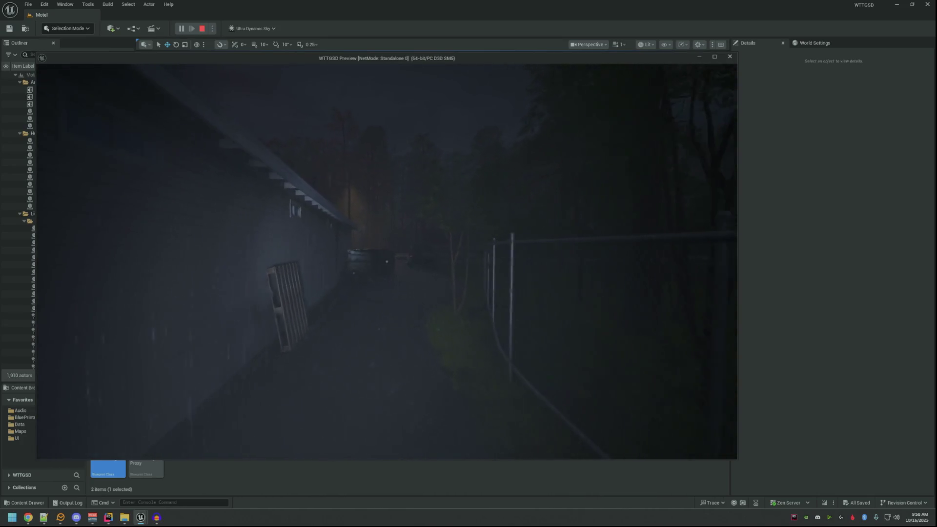
{"action": "key", "text": "w"}
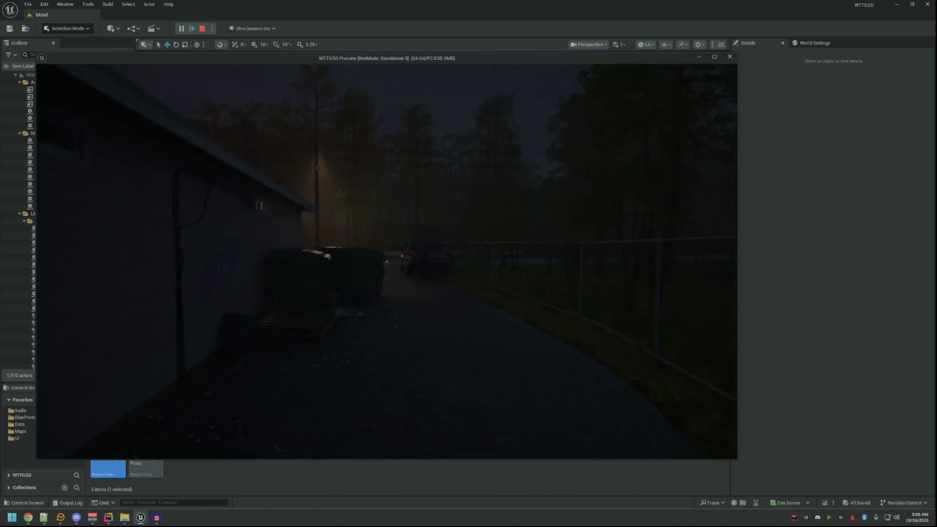
{"action": "key", "text": "w"}
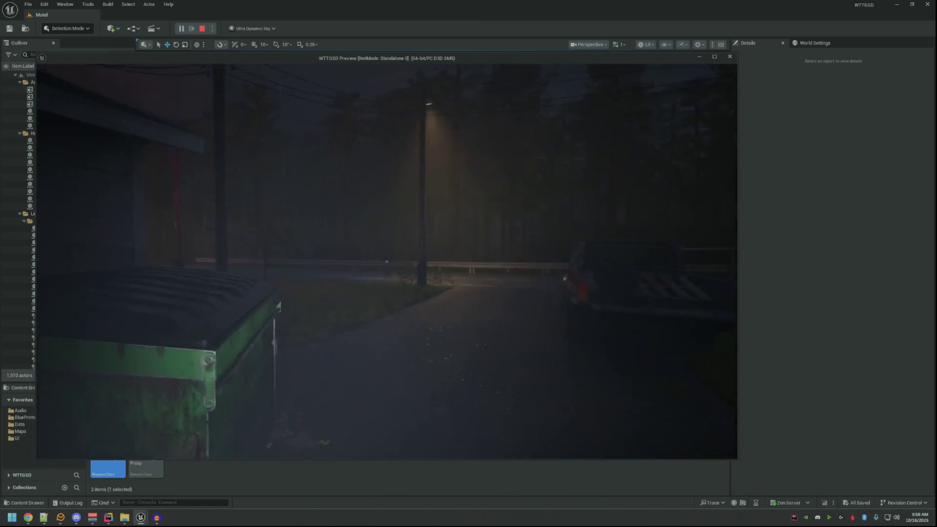
- Walk across the parking lot past the car, into the lobby and through the Private door
{"action": "key", "text": "w"}
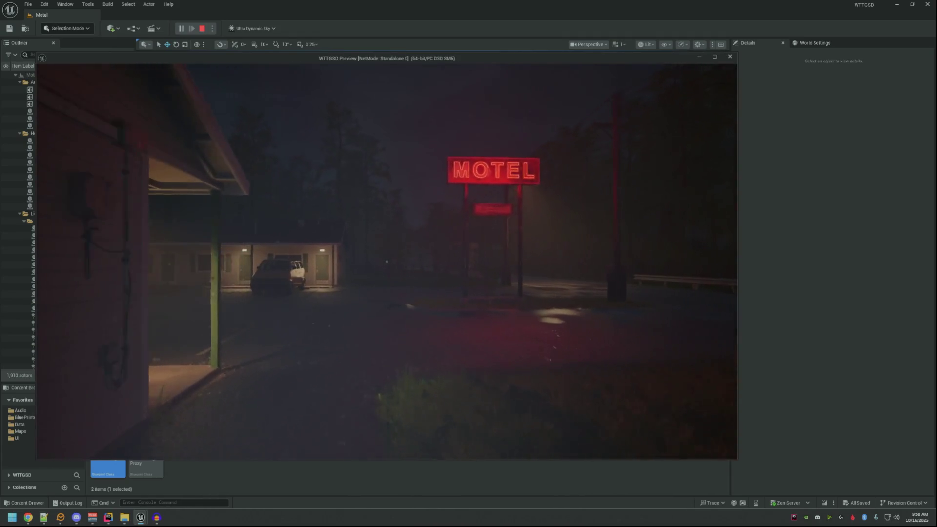
{"action": "key", "text": "w"}
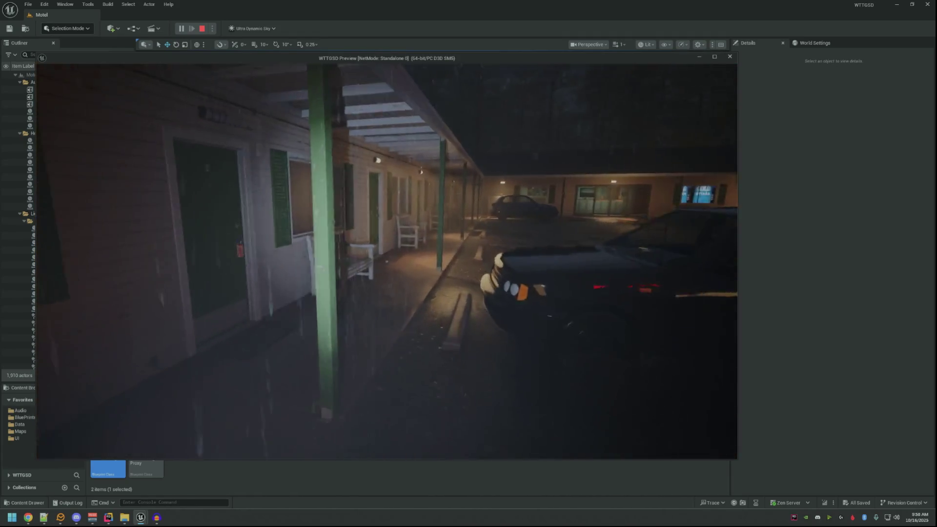
{"action": "key", "text": "w"}
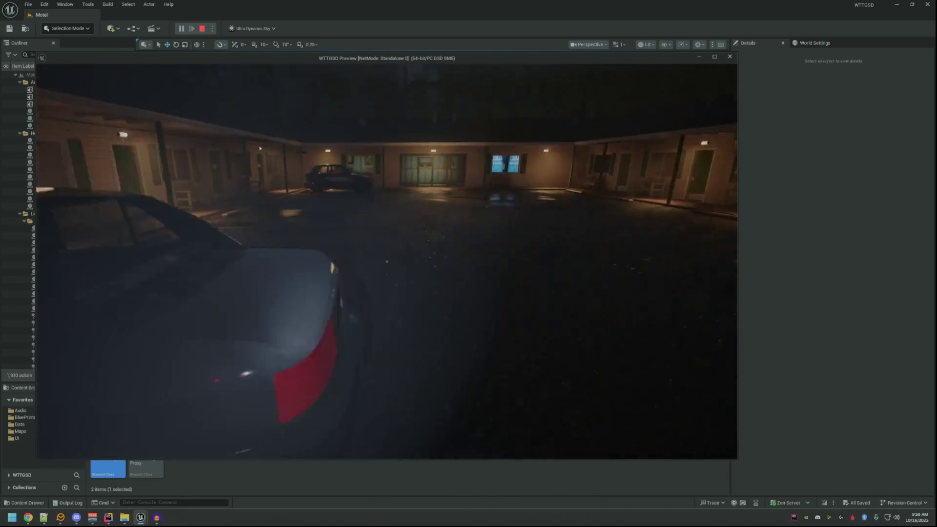
{"action": "key", "text": "w"}
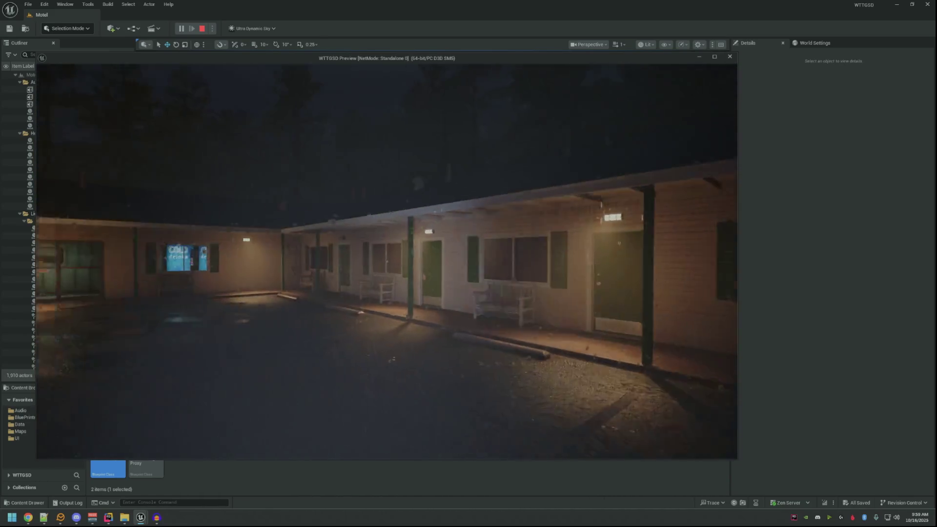
{"action": "key", "text": "w"}
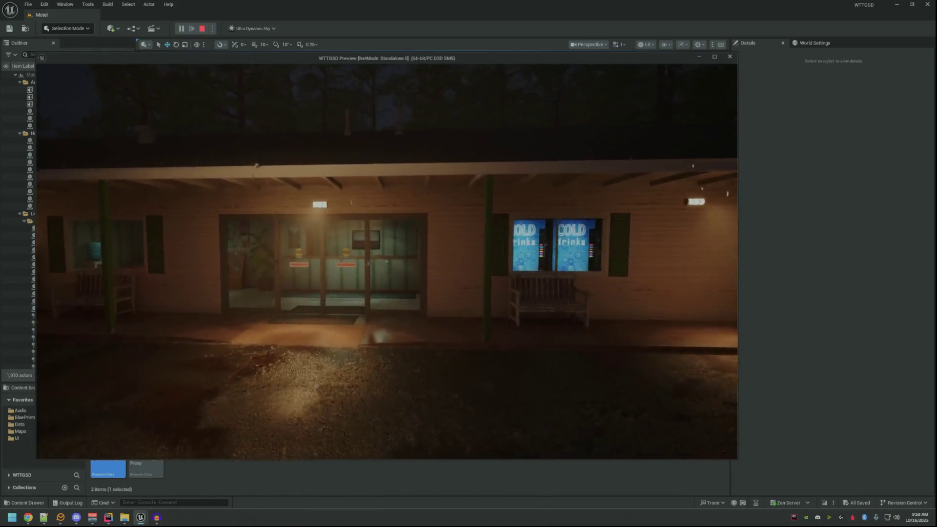
{"action": "key", "text": "w"}
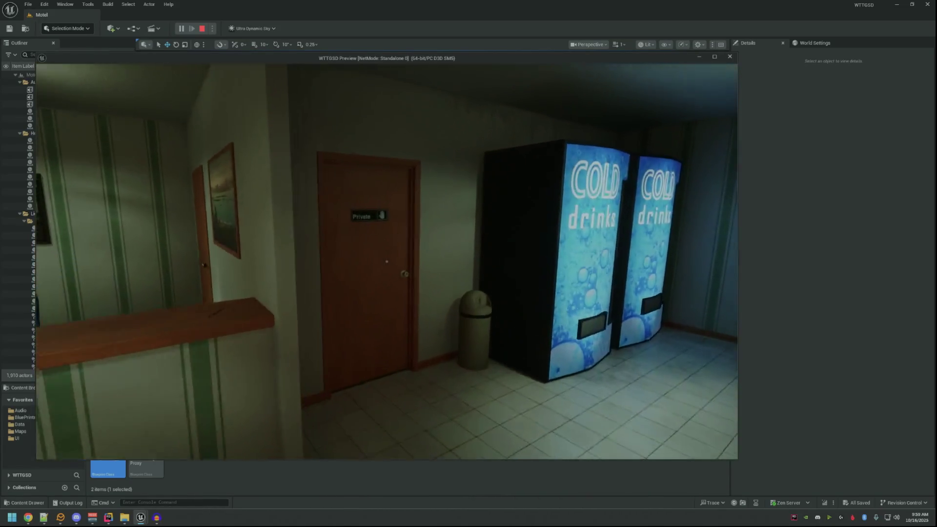
{"action": "key", "text": "w"}
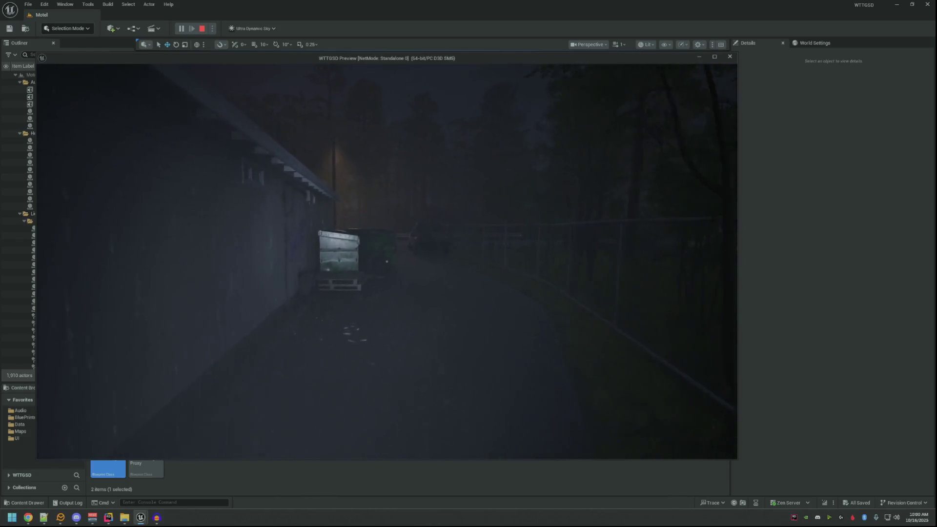
- Walk past the dumpster into the courtyard and switch the flashlight on
{"action": "key", "text": "w"}
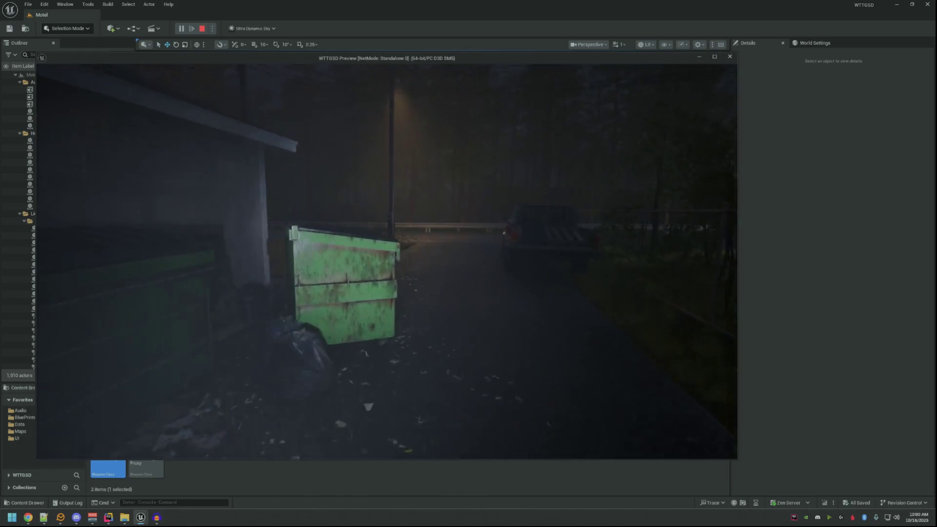
{"action": "key", "text": "w"}
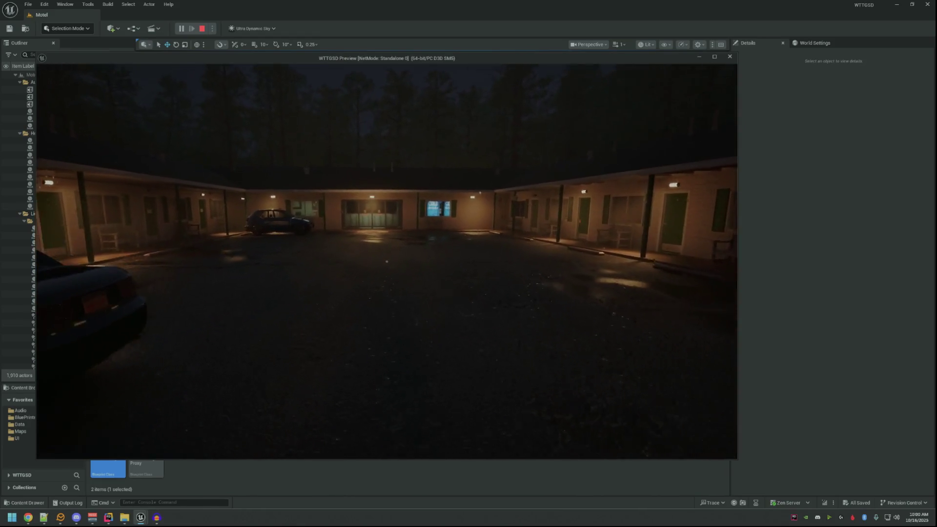
{"action": "key", "text": "w"}
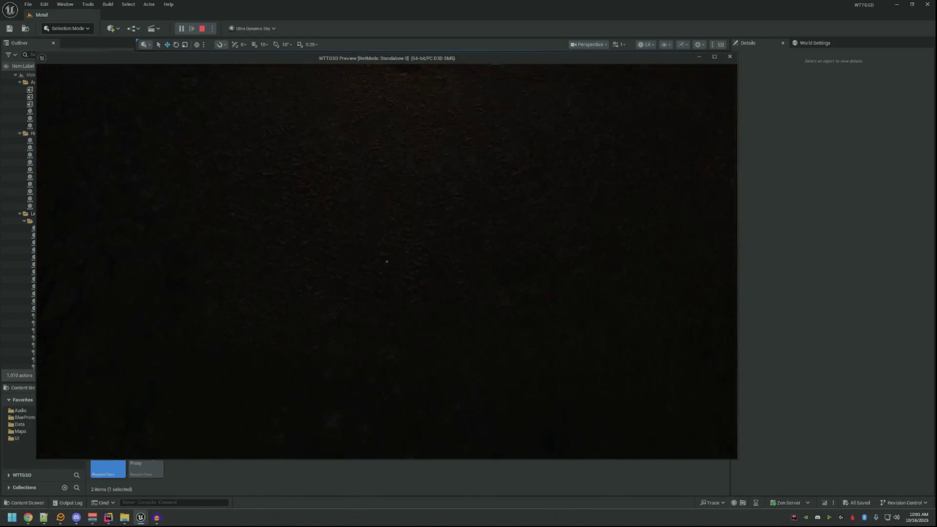
{"action": "key", "text": "f"}
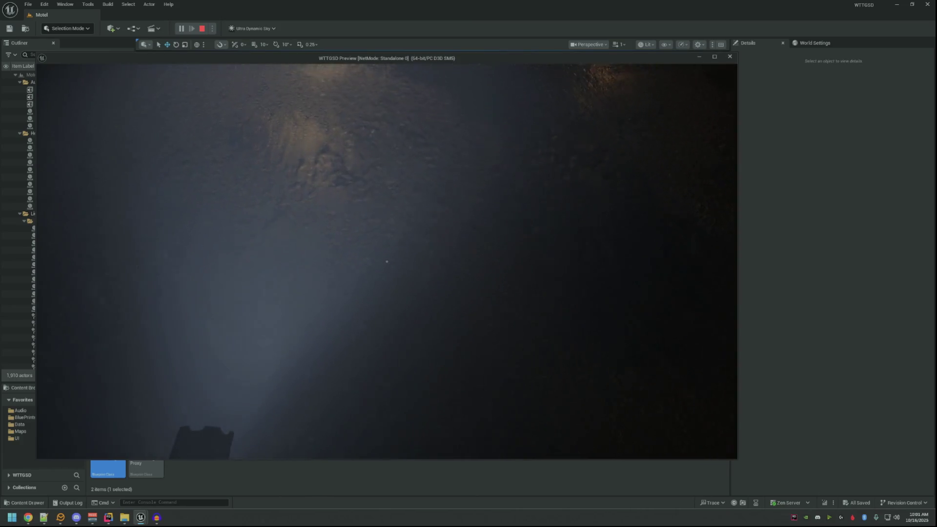
- Walk the porch and lot past the van and car, then stop the playtest
{"action": "key", "text": "w"}
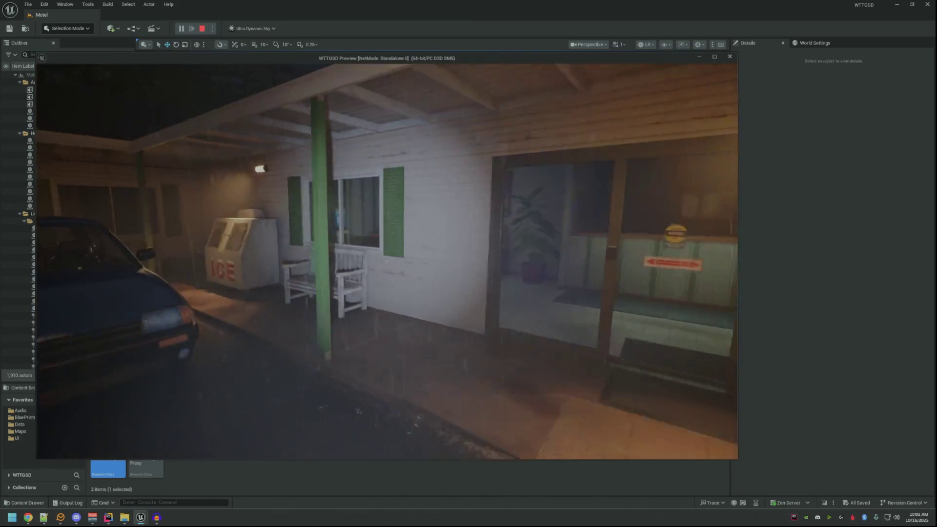
{"action": "key", "text": "w"}
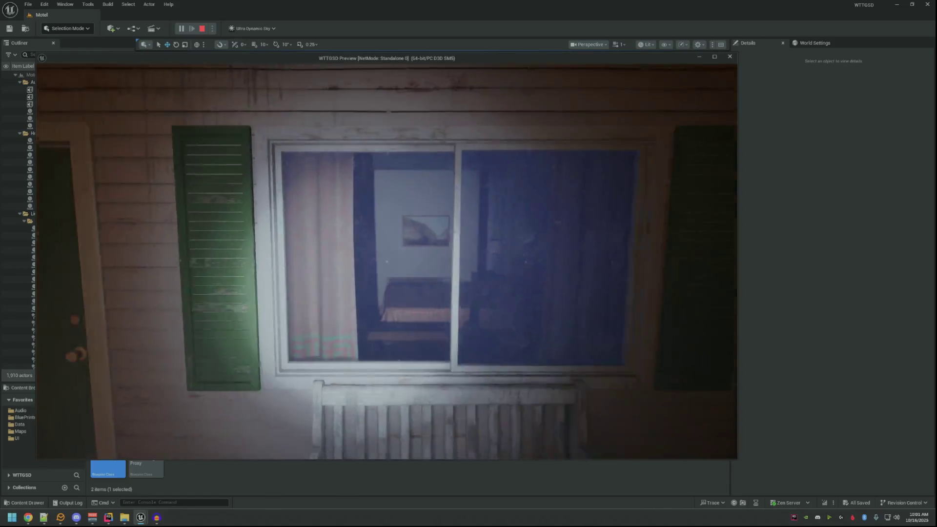
{"action": "key", "text": "w"}
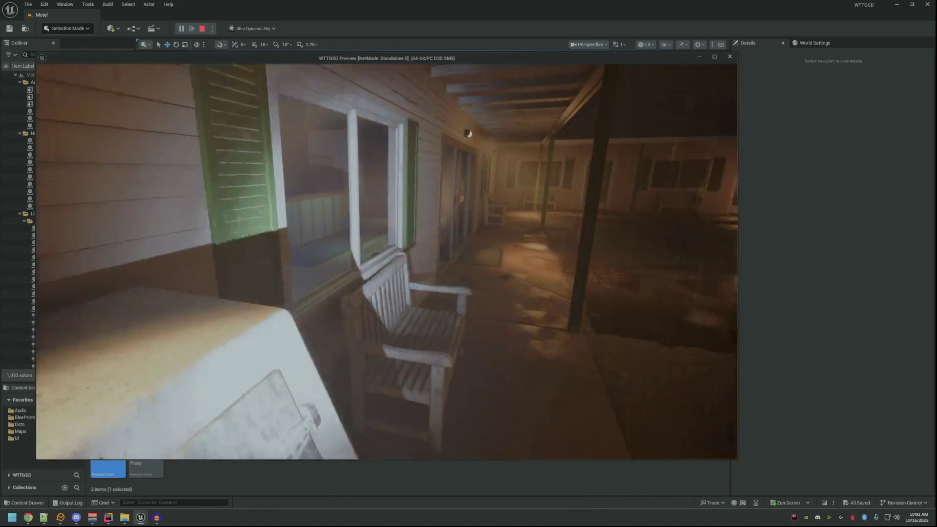
{"action": "key", "text": "w"}
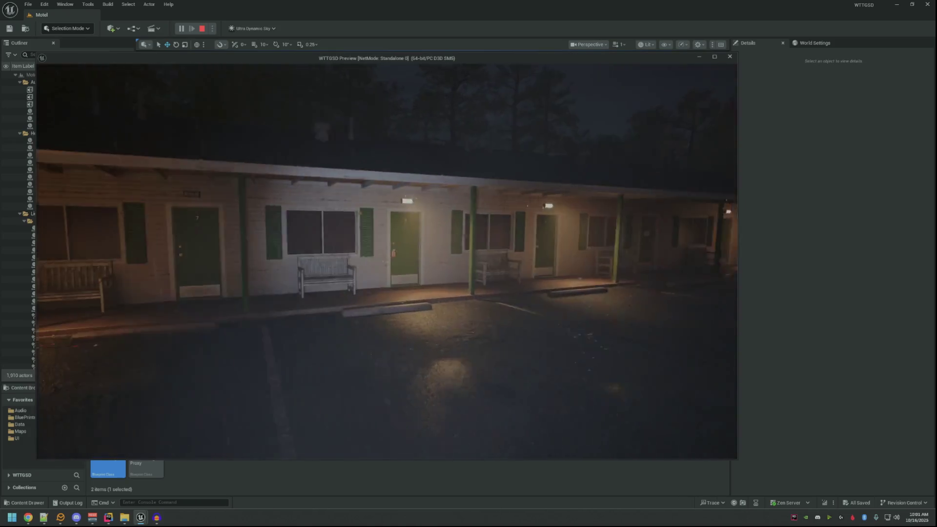
{"action": "key", "text": "w"}
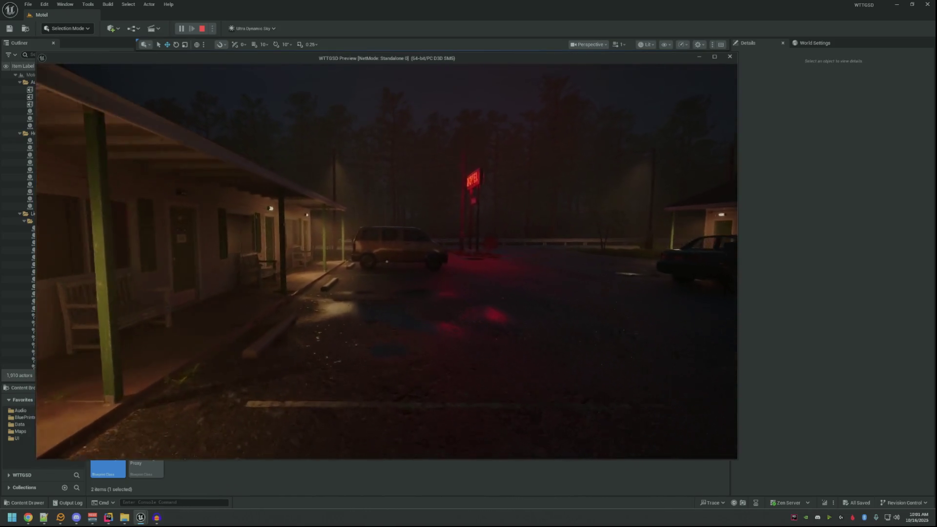
{"action": "key", "text": "w"}
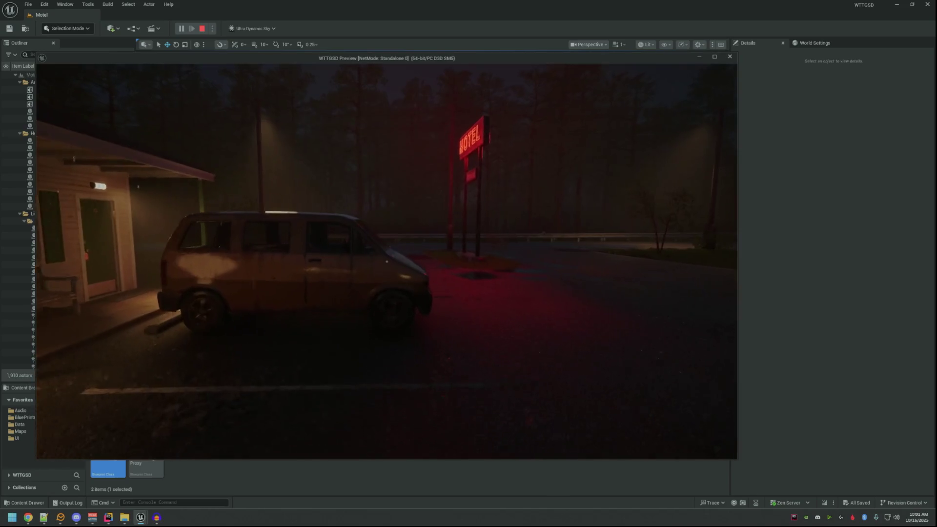
{"action": "key", "text": "w"}
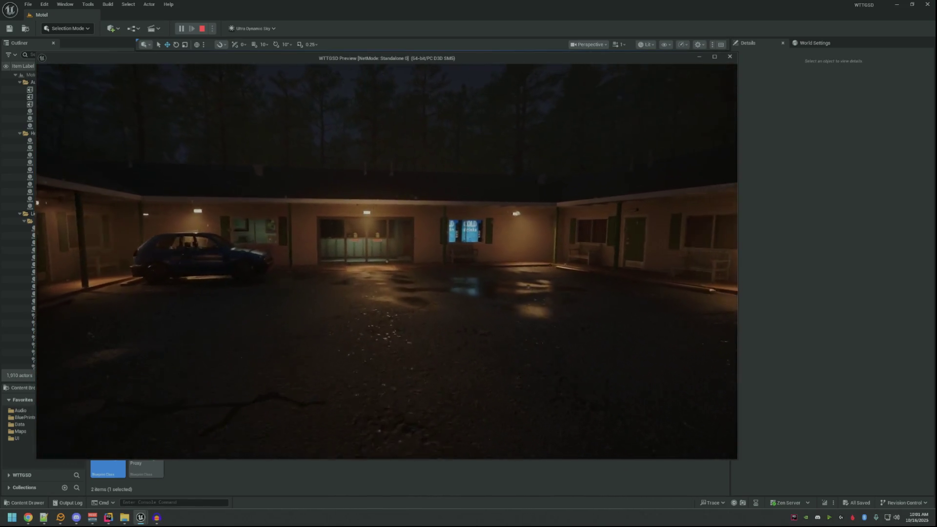
{"action": "key", "text": "Escape"}
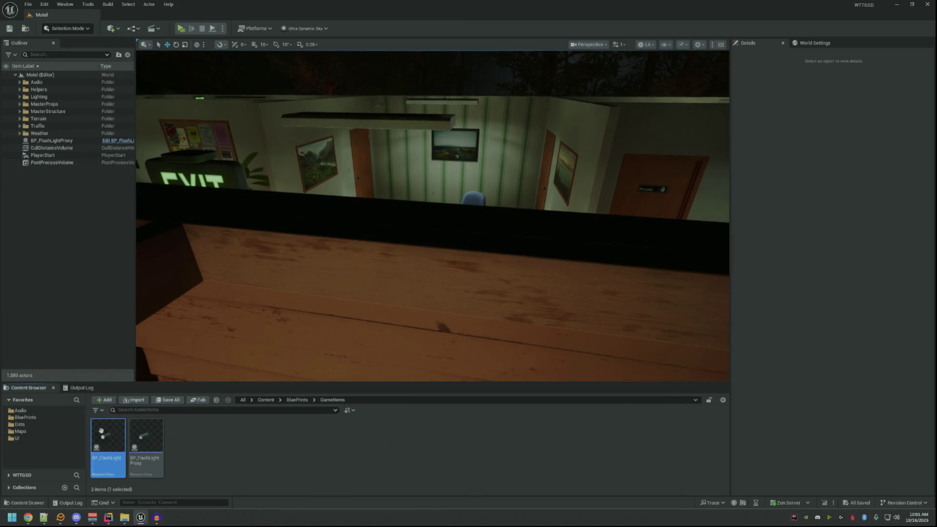
- Inspect the flashlight mesh up close in the BP_FlashLight viewport, then close the Blueprint editor
{"action": "double_click", "coordinate": [101, 430]}
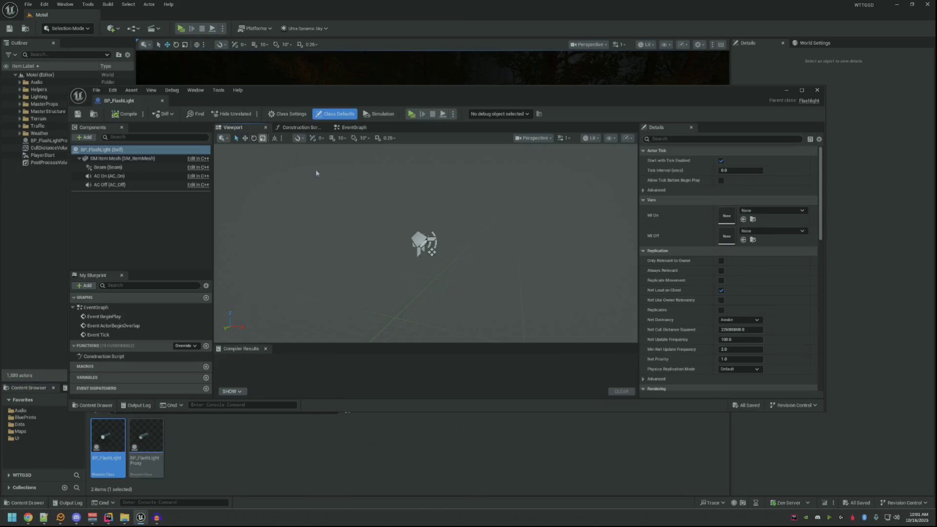
{"action": "scroll", "coordinate": [424, 243], "scroll_direction": "up", "scroll_amount": 6}
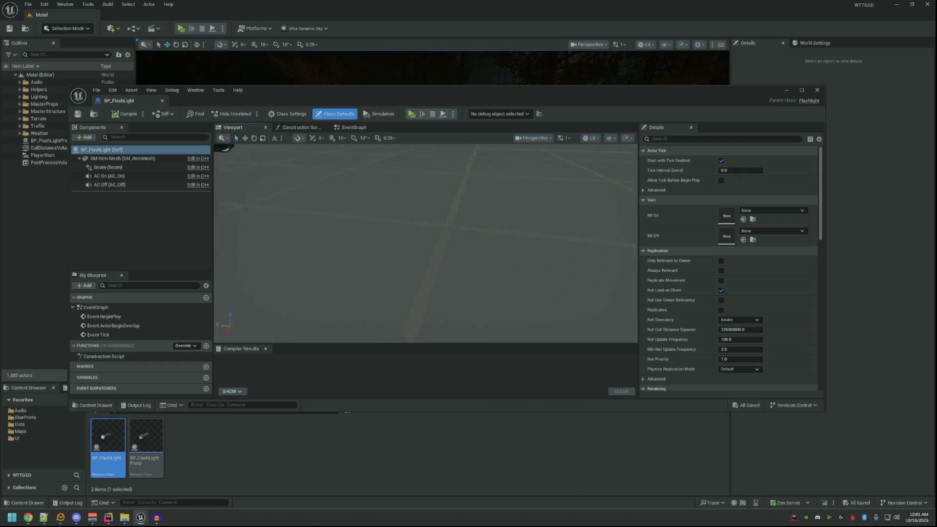
{"action": "left_click_drag", "start_coordinate": [444, 216], "coordinate": [444, 216]}
{"action": "left_click_drag", "start_coordinate": [382, 223], "coordinate": [418, 216]}
{"action": "scroll", "coordinate": [383, 222], "scroll_direction": "up", "scroll_amount": 5}
{"action": "left_click", "coordinate": [419, 216]}
{"action": "scroll", "coordinate": [426, 243], "scroll_direction": "down", "scroll_amount": 5}
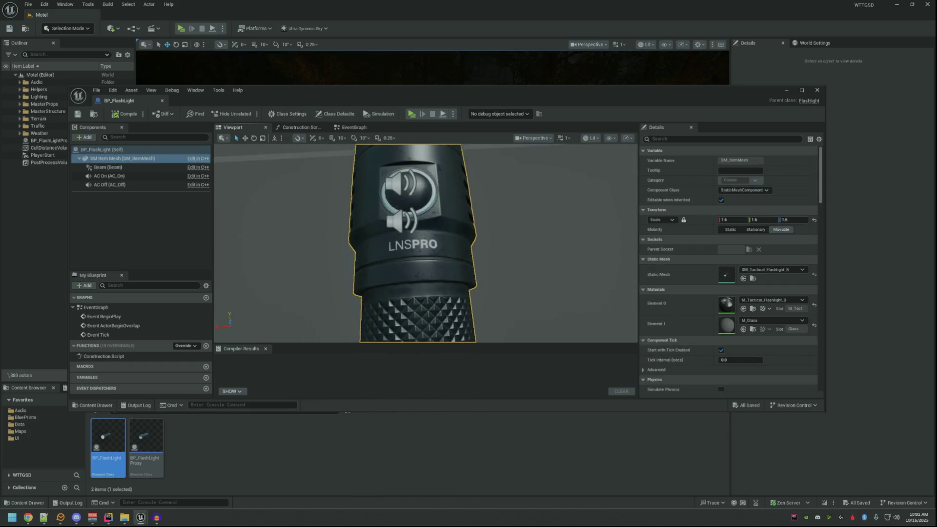
{"action": "left_click", "coordinate": [174, 214]}
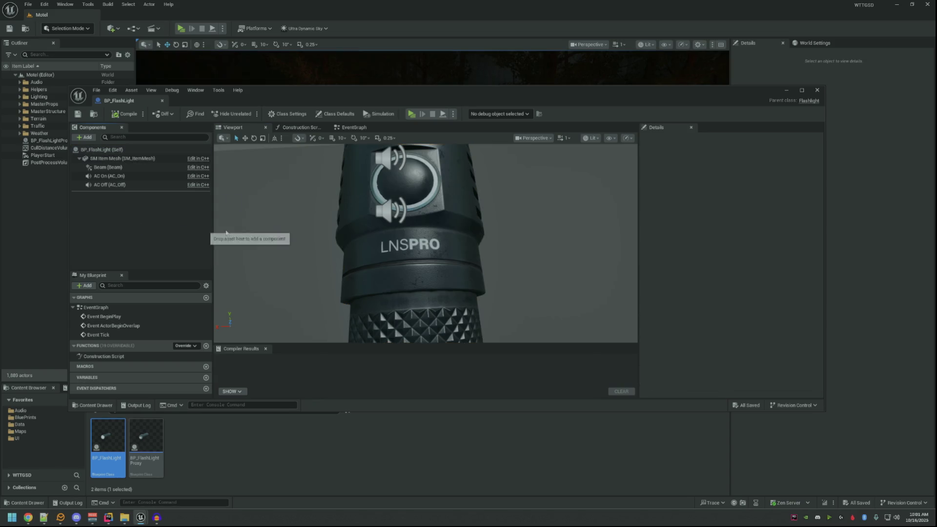
{"action": "left_click_drag", "start_coordinate": [412, 224], "coordinate": [413, 224]}
{"action": "scroll", "coordinate": [425, 243], "scroll_direction": "up", "scroll_amount": 5}
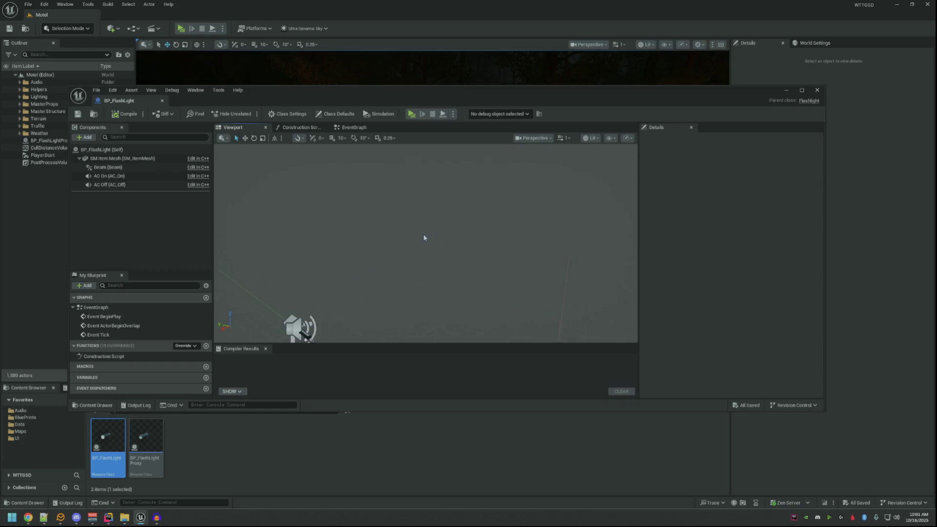
{"action": "key", "text": "alt+F4"}
- Fly the level view out over the motel roof to a wide parking-lot shot
{"action": "key", "text": "s"}
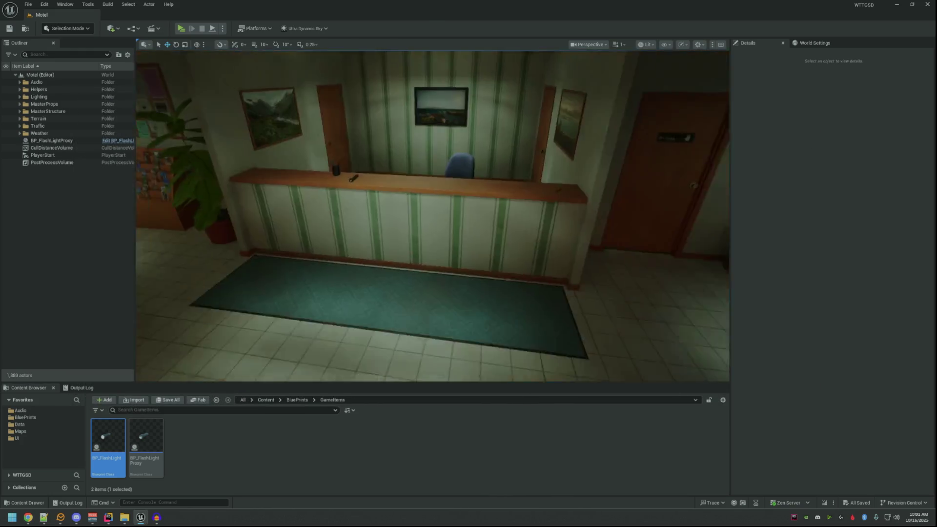
{"action": "key", "text": "w"}
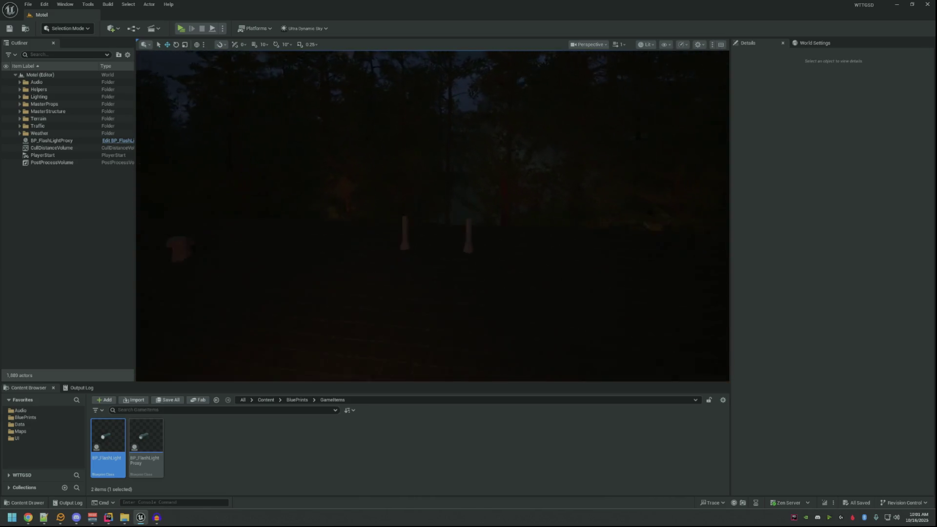
{"action": "key", "text": "s"}
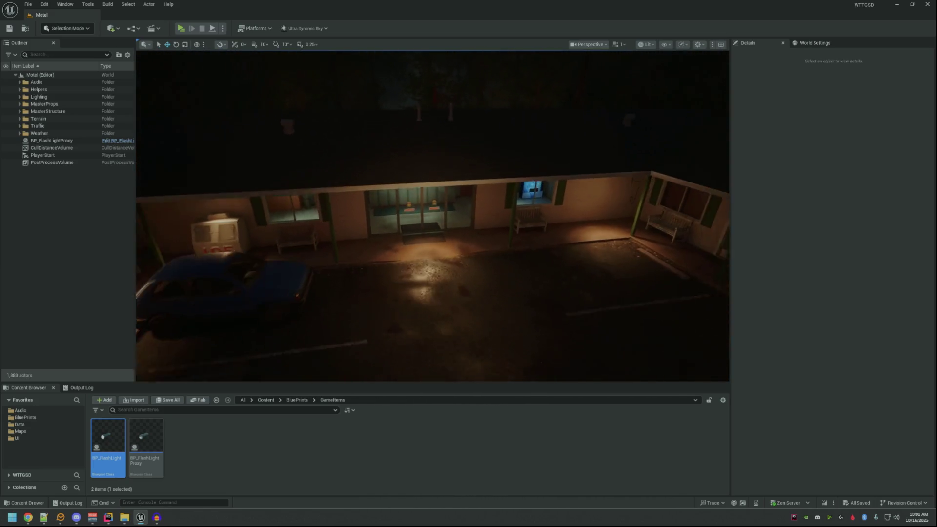
{"action": "left_click", "coordinate": [157, 517]}
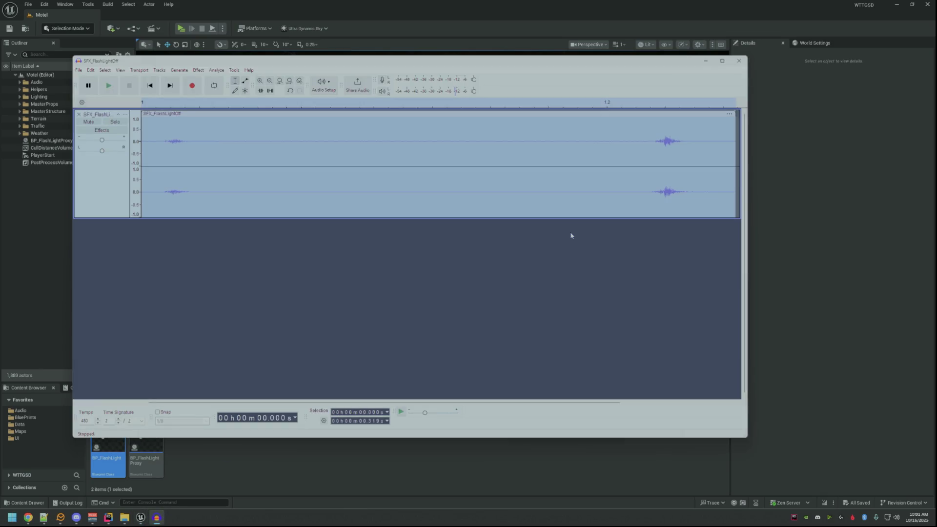
- Close the SFX_FlashLightOff project in Audacity without saving, then move the view toward the entrance
{"action": "left_click", "coordinate": [740, 62]}
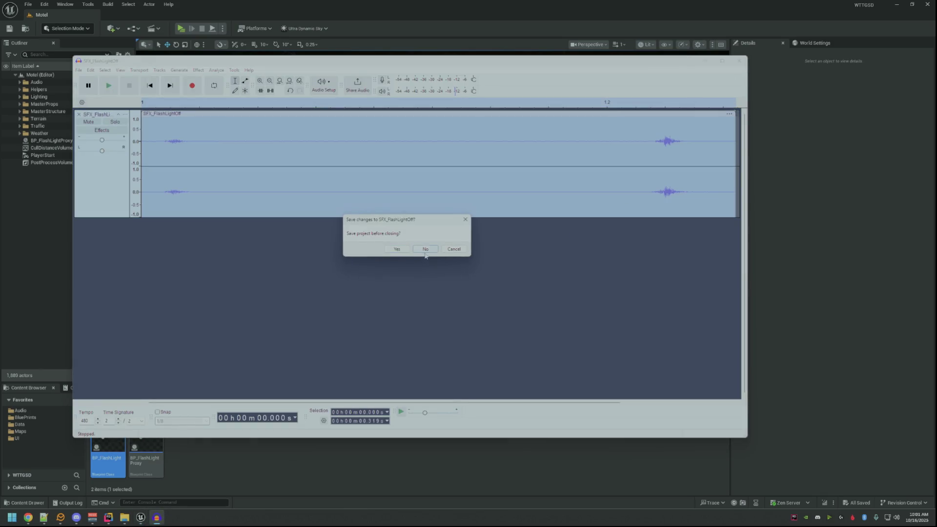
{"action": "left_click", "coordinate": [425, 249]}
{"action": "left_click_drag", "start_coordinate": [425, 249], "coordinate": [432, 203]}
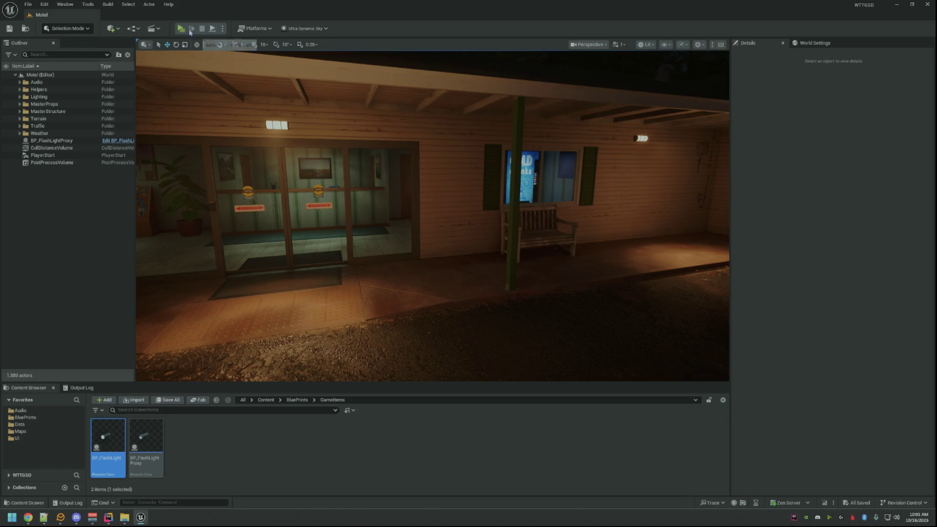
- Run a standalone playtest of the motel level, stop it, and minimize the editor
{"action": "key", "text": "alt+p"}
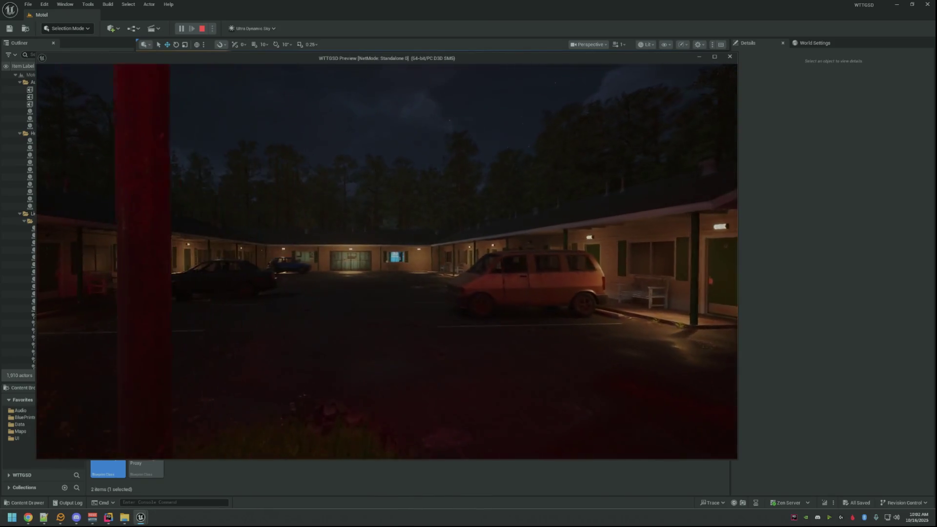
{"action": "key", "text": "Escape"}
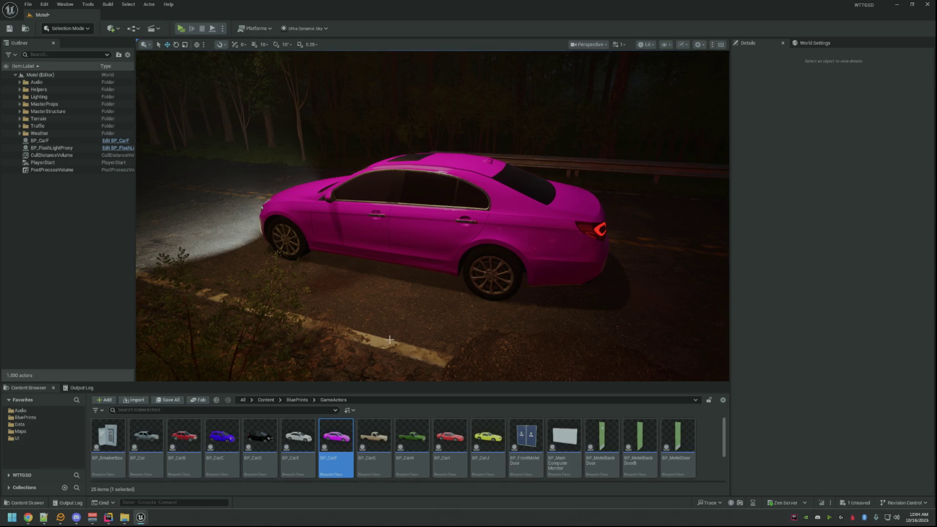
{"action": "left_click", "coordinate": [896, 4]}
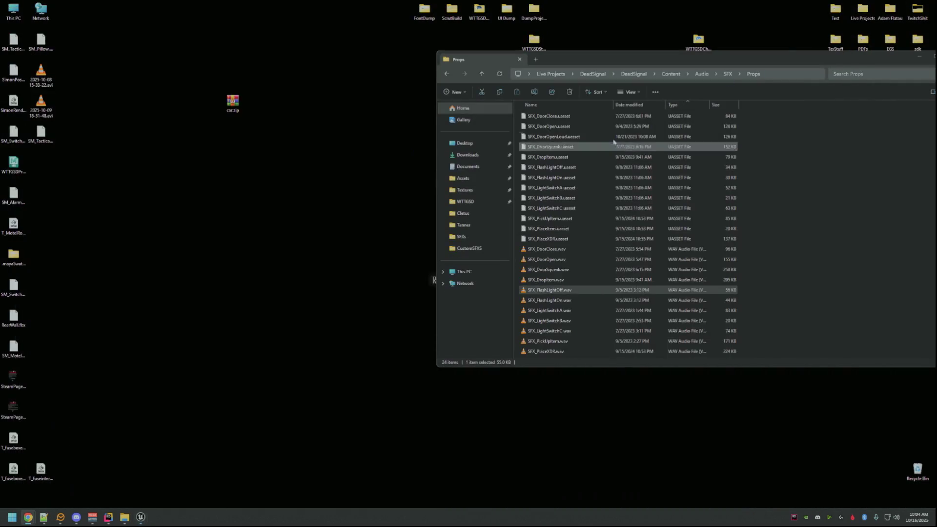
- Close the Props sound folder window, then open and close the DumpProjects folder
{"action": "left_click_drag", "start_coordinate": [731, 59], "coordinate": [658, 71]}
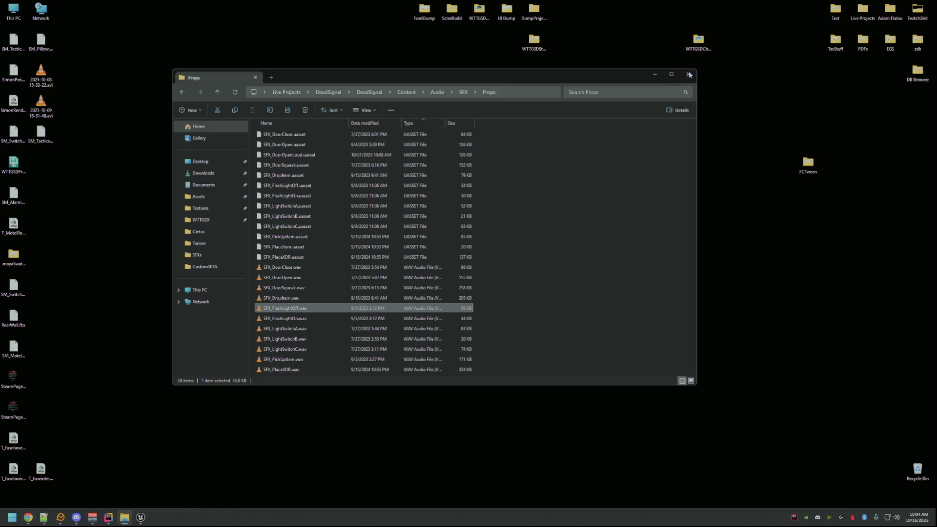
{"action": "left_click", "coordinate": [690, 75]}
{"action": "double_click", "coordinate": [533, 10]}
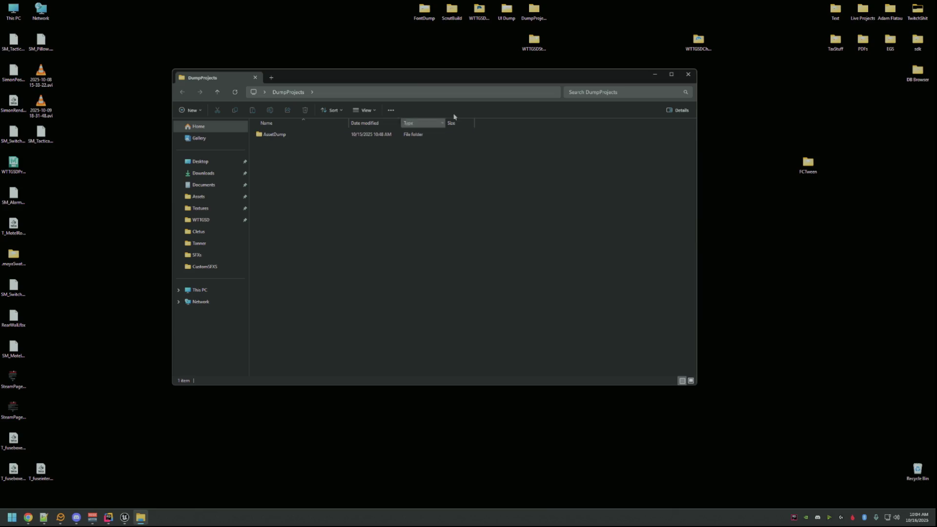
{"action": "left_click", "coordinate": [688, 75]}
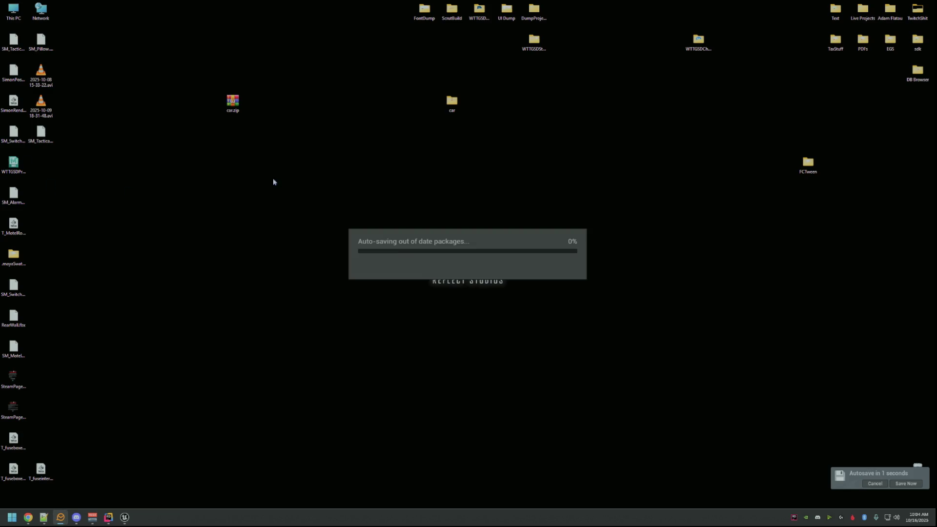
- Look through the UI Dump folder and the ScrutBuild game-build folder, closing each window afterwards
{"action": "double_click", "coordinate": [508, 13]}
{"action": "left_click", "coordinate": [688, 74]}
{"action": "double_click", "coordinate": [448, 15]}
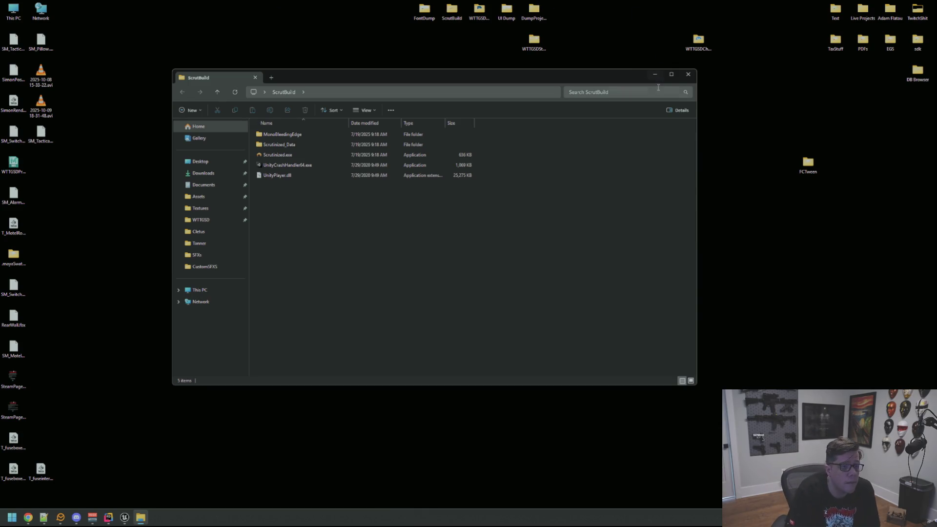
{"action": "left_click", "coordinate": [688, 75]}
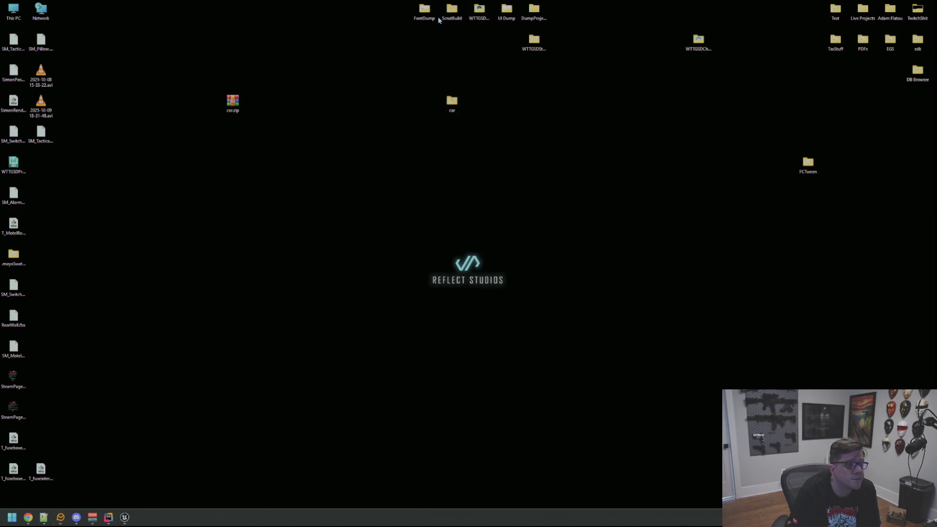
- Check the Steam assets folder, then go to WTTGSDDump > CustomSFXS to see its four WAV files
{"action": "double_click", "coordinate": [537, 47]}
{"action": "left_click", "coordinate": [688, 74]}
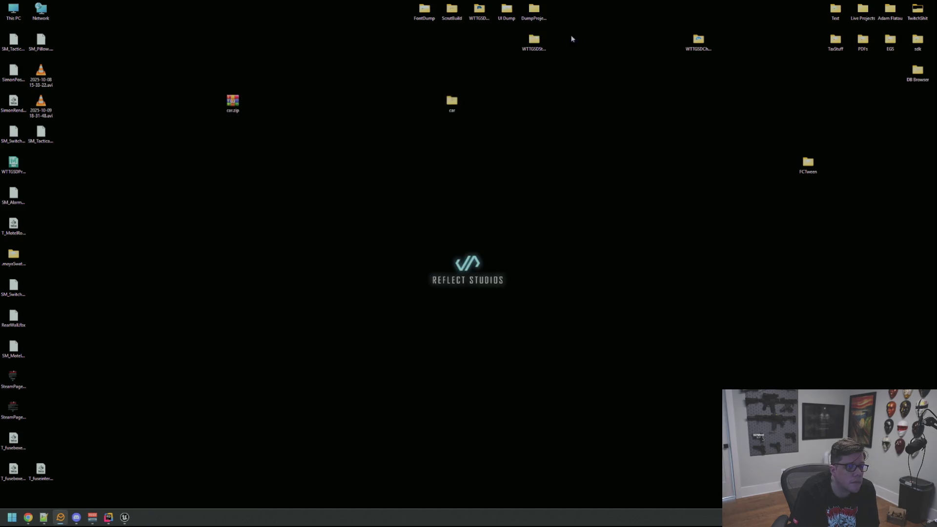
{"action": "double_click", "coordinate": [479, 9]}
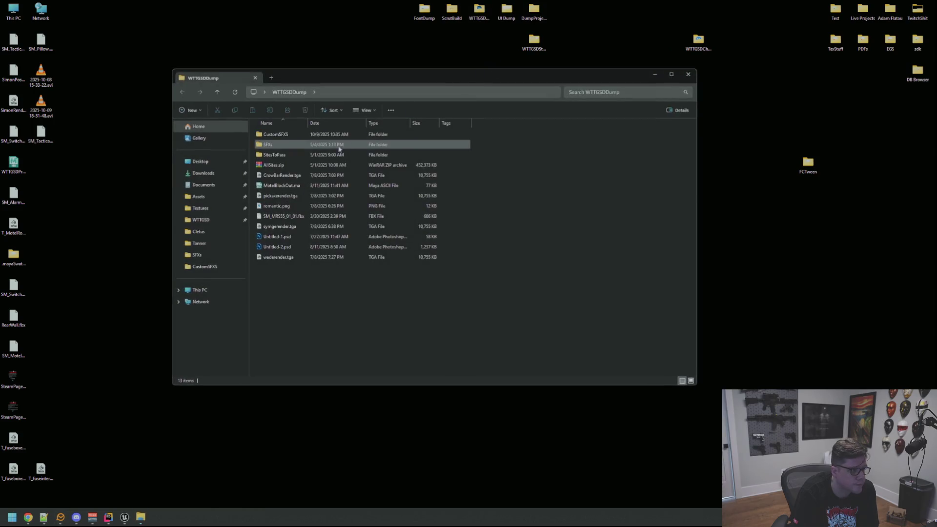
{"action": "double_click", "coordinate": [293, 135]}
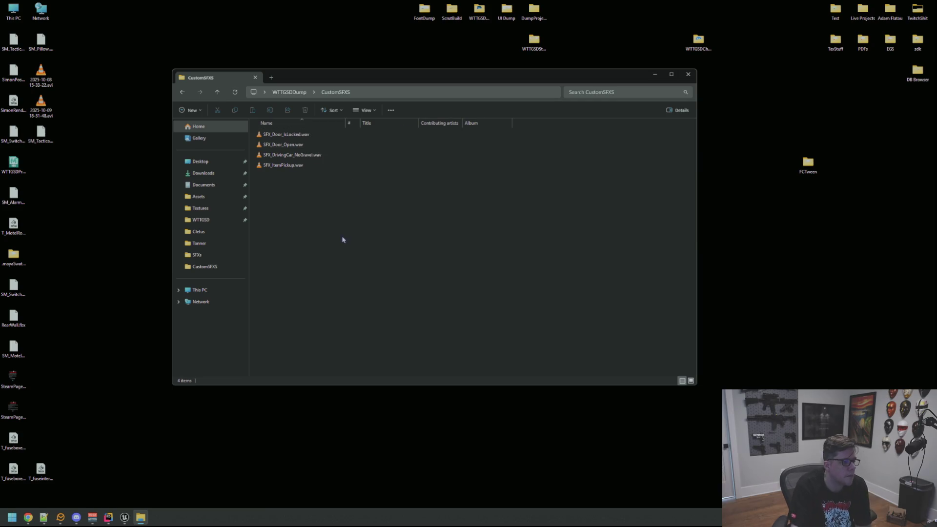
{"action": "left_click", "coordinate": [246, 302]}
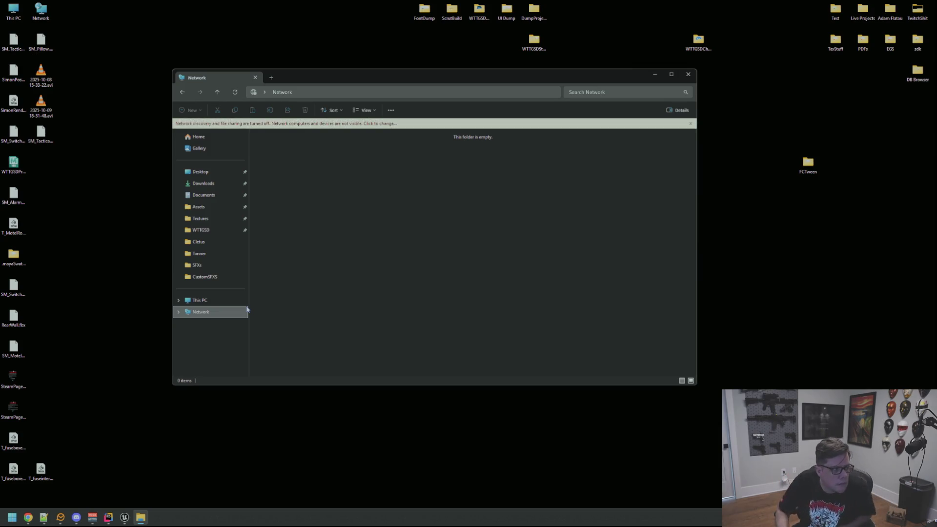
{"action": "key", "text": "alt+Left"}
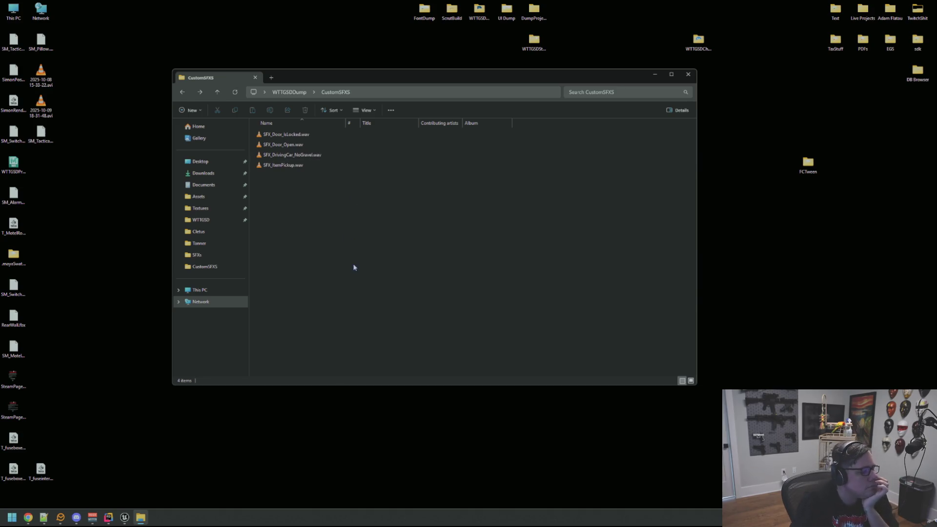
- Launch Audacity and load SFX_DrivingCar_NoGravel.wav into it from the CustomSFXS folder
{"action": "key", "text": "super"}
{"action": "type", "text": "aud"}
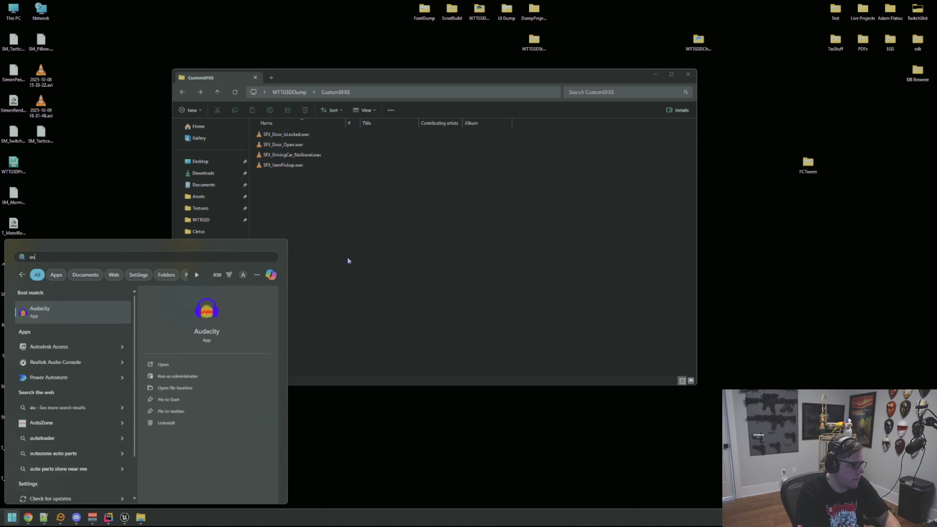
{"action": "key", "text": "Return"}
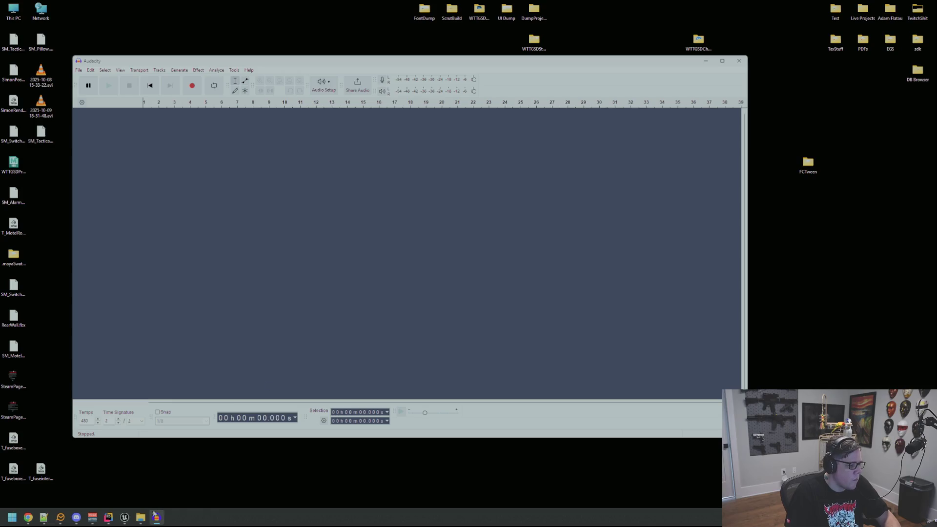
{"action": "left_click", "coordinate": [141, 517]}
{"action": "left_click_drag", "start_coordinate": [344, 73], "coordinate": [613, 90]}
{"action": "left_click_drag", "start_coordinate": [542, 168], "coordinate": [337, 153]}
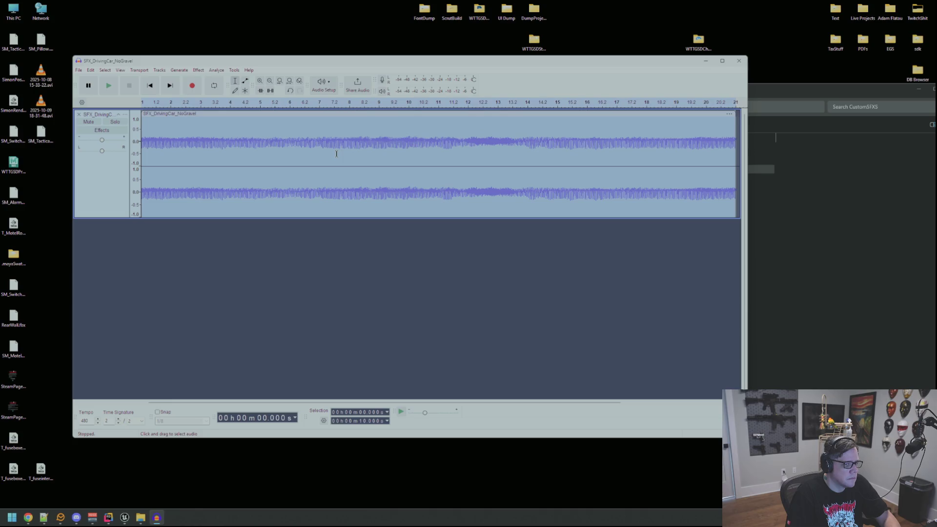
- Play the driving car clip on loop, stop it, and bring up the Export Audio settings
{"action": "left_click", "coordinate": [214, 85]}
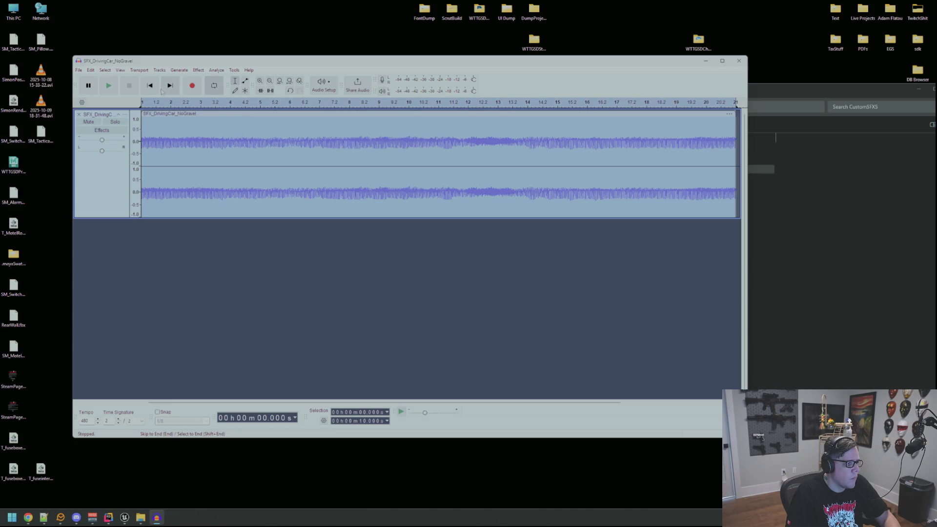
{"action": "key", "text": "space"}
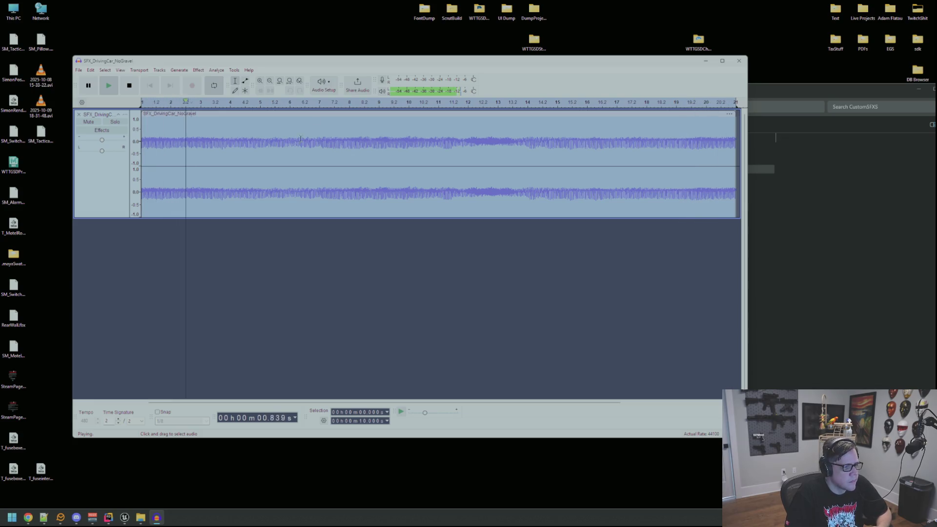
{"action": "key", "text": "space"}
{"action": "key", "text": "ctrl+shift+e"}
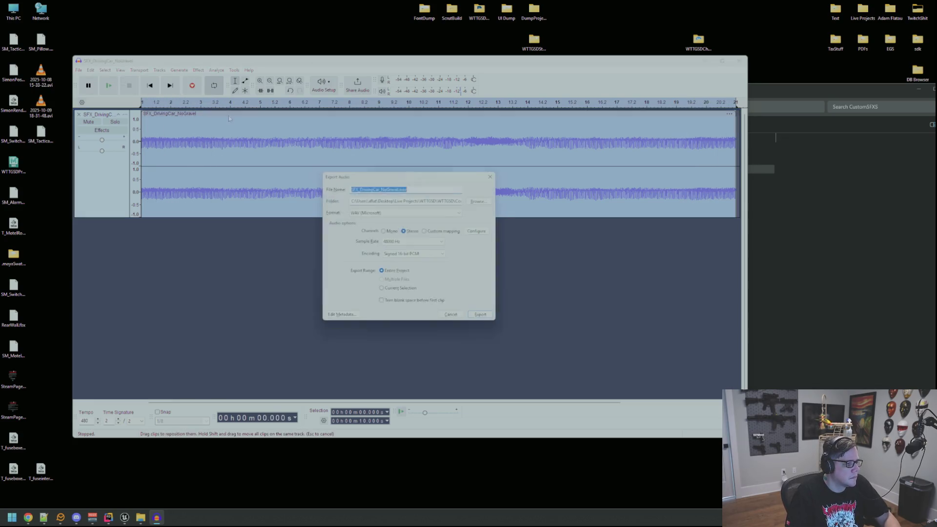
- Browse the SFXS Env, Ambience and Car folders for an export destination, then switch to Unreal
{"action": "left_click", "coordinate": [481, 200]}
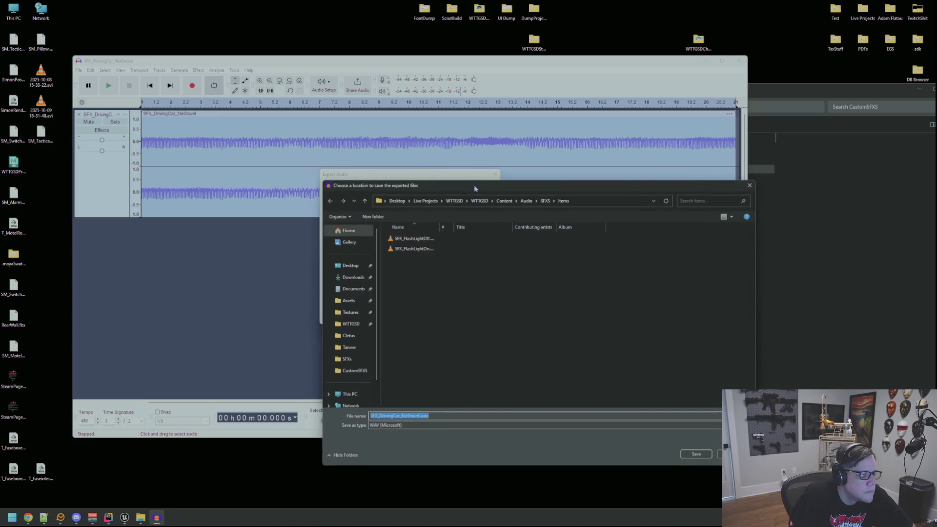
{"action": "left_click", "coordinate": [545, 201]}
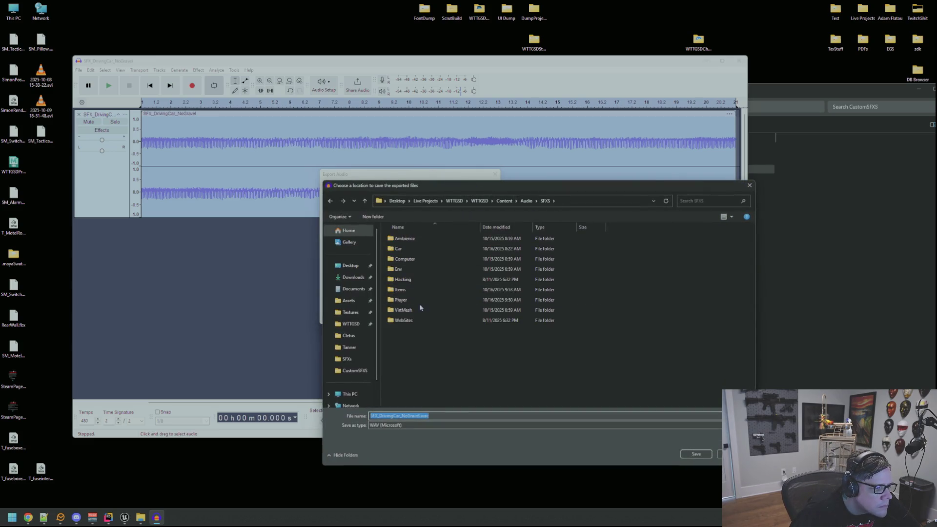
{"action": "left_click", "coordinate": [423, 271]}
{"action": "double_click", "coordinate": [424, 272]}
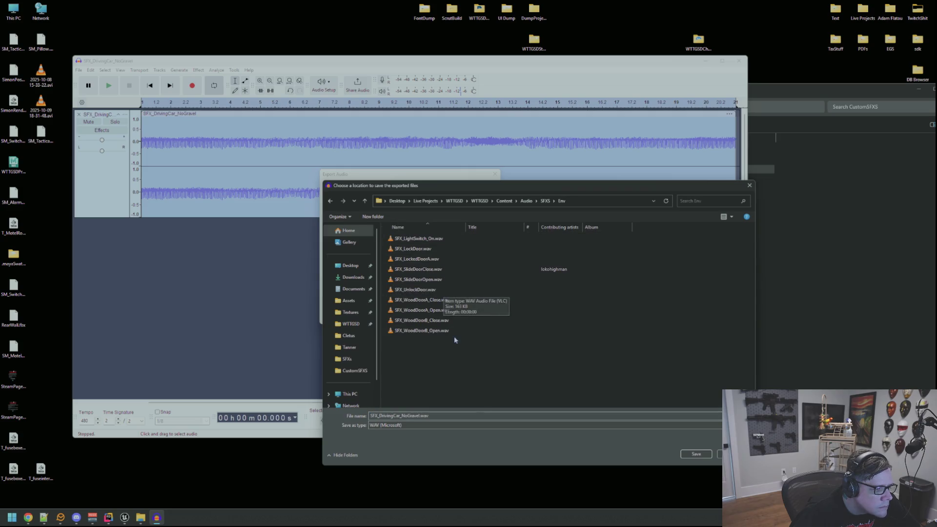
{"action": "left_click", "coordinate": [545, 201]}
{"action": "double_click", "coordinate": [429, 239]}
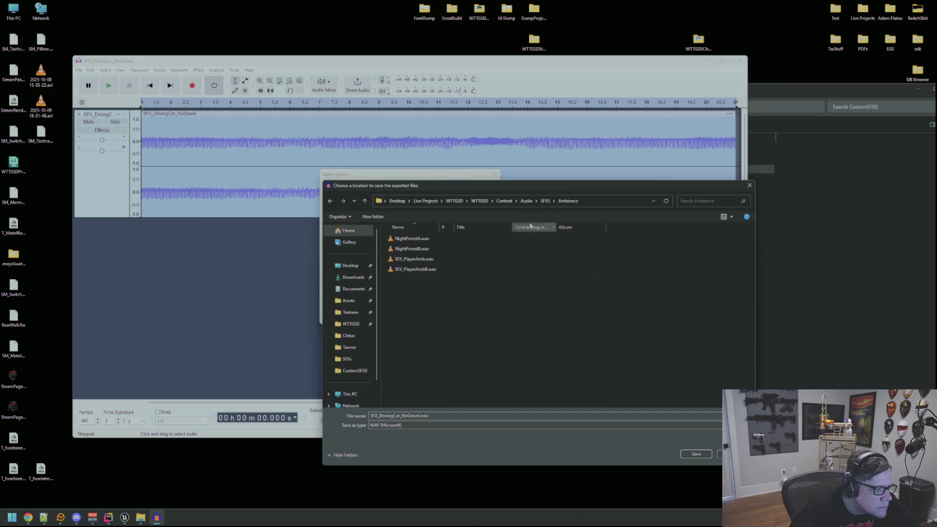
{"action": "left_click", "coordinate": [544, 201]}
{"action": "double_click", "coordinate": [441, 262]}
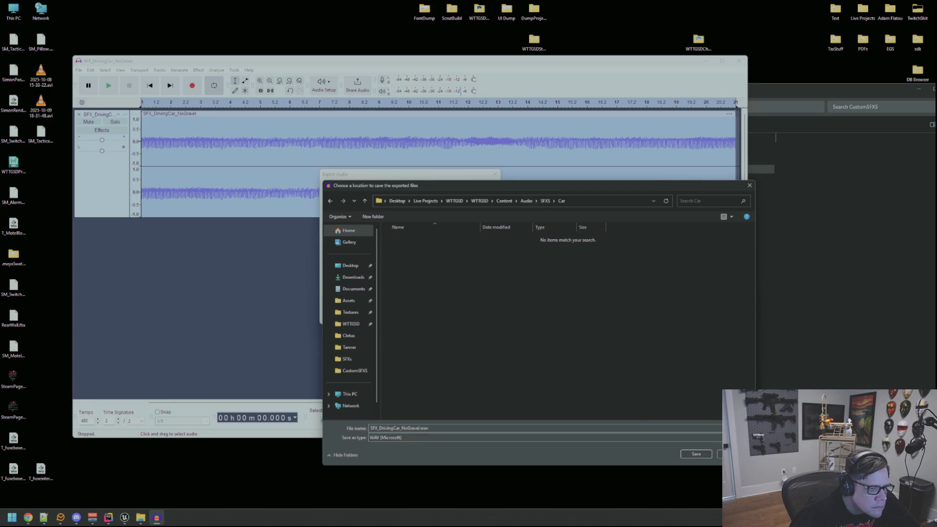
{"action": "left_click", "coordinate": [696, 454]}
{"action": "left_click", "coordinate": [133, 516]}
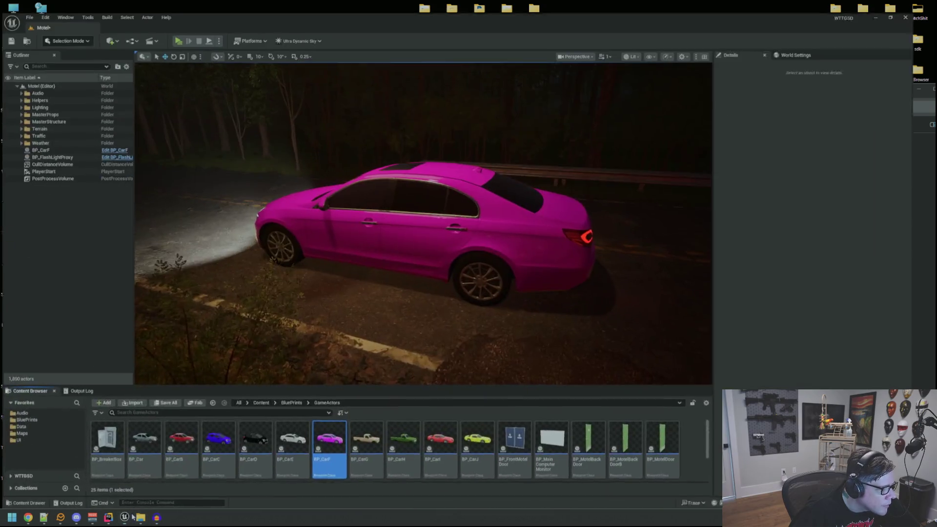
- Open Audio > SFXS > Car in the Content Browser and check SFX_DrivingCar_NoGravel, leaving its name unchanged
{"action": "left_click", "coordinate": [21, 410]}
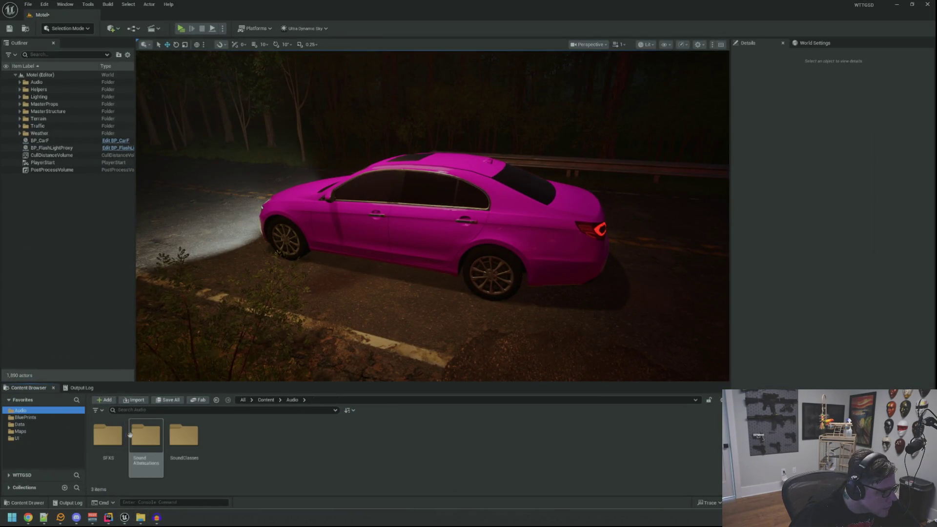
{"action": "double_click", "coordinate": [107, 435]}
{"action": "double_click", "coordinate": [145, 437]}
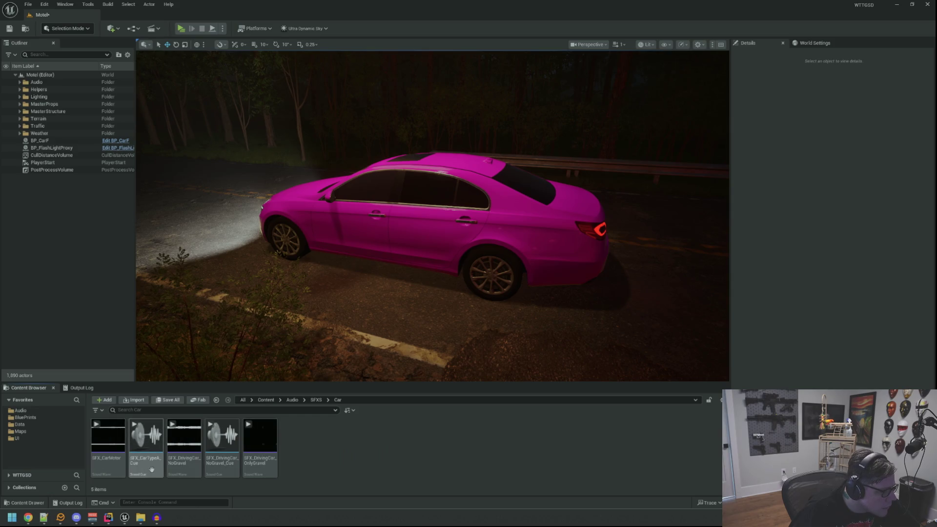
{"action": "mouse_move", "coordinate": [273, 464]}
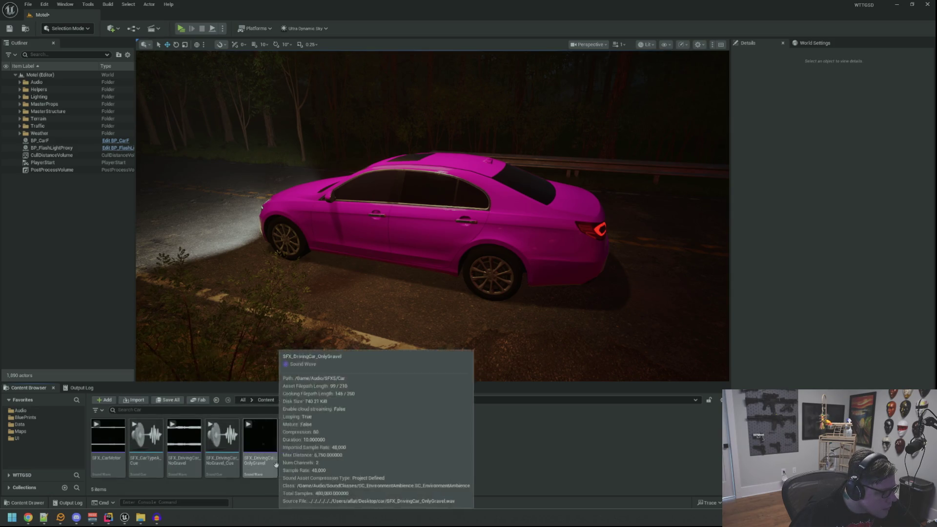
{"action": "left_click", "coordinate": [184, 440]}
{"action": "key", "text": "F2"}
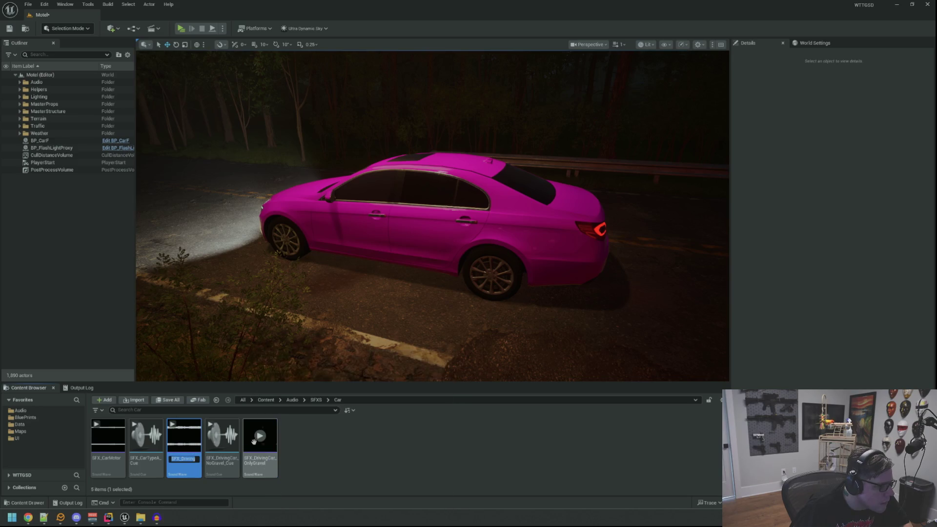
{"action": "left_click", "coordinate": [451, 412]}
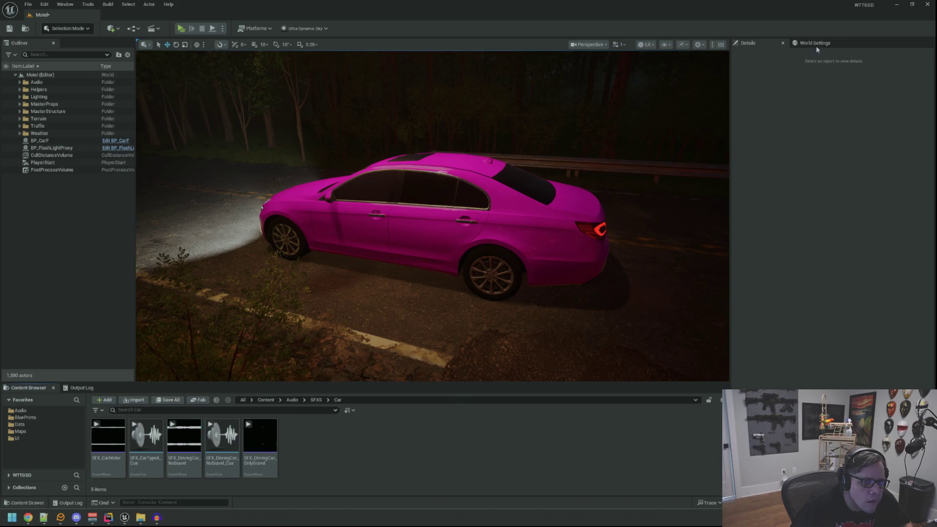
{"action": "left_click", "coordinate": [897, 5]}
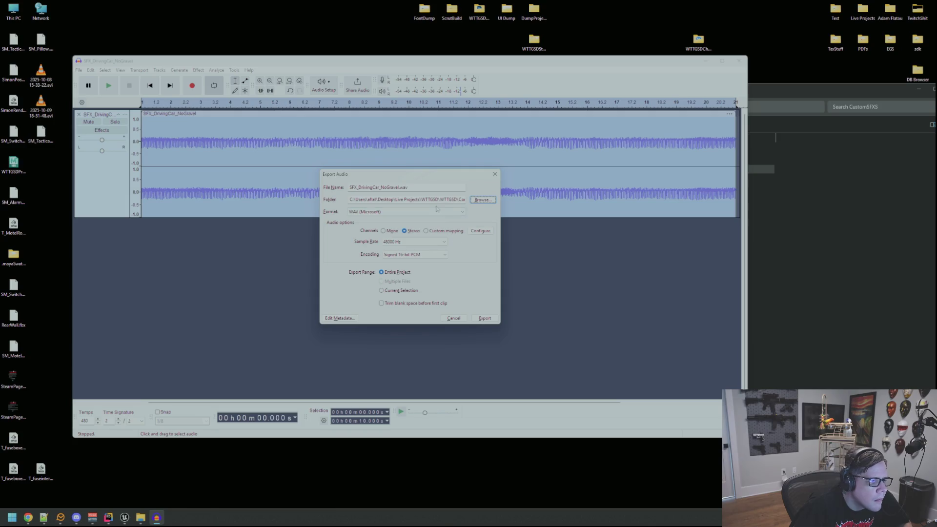
- Set the export destination to Content/Audio/SFXS/Car, export the WAV, and return to Unreal
{"action": "left_click", "coordinate": [482, 200]}
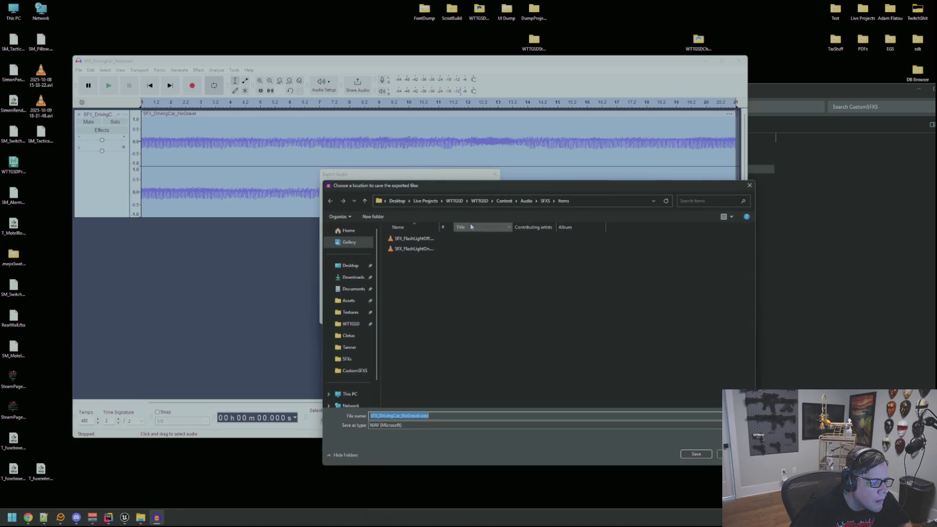
{"action": "left_click", "coordinate": [545, 201]}
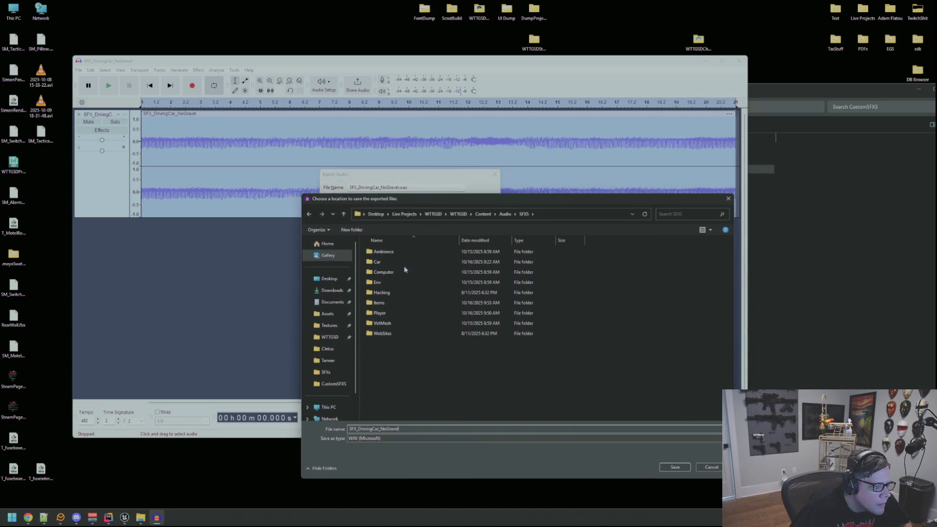
{"action": "left_click", "coordinate": [404, 262]}
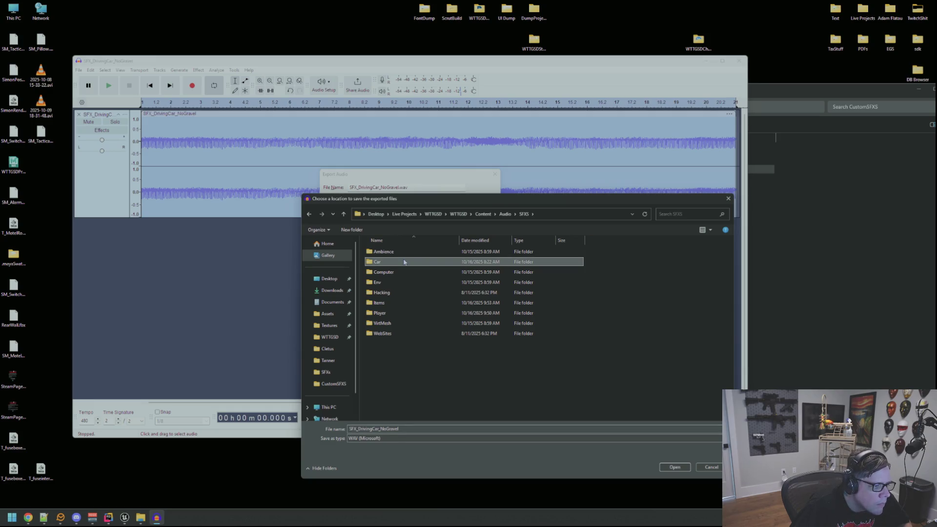
{"action": "double_click", "coordinate": [404, 262]}
{"action": "left_click", "coordinate": [674, 467]}
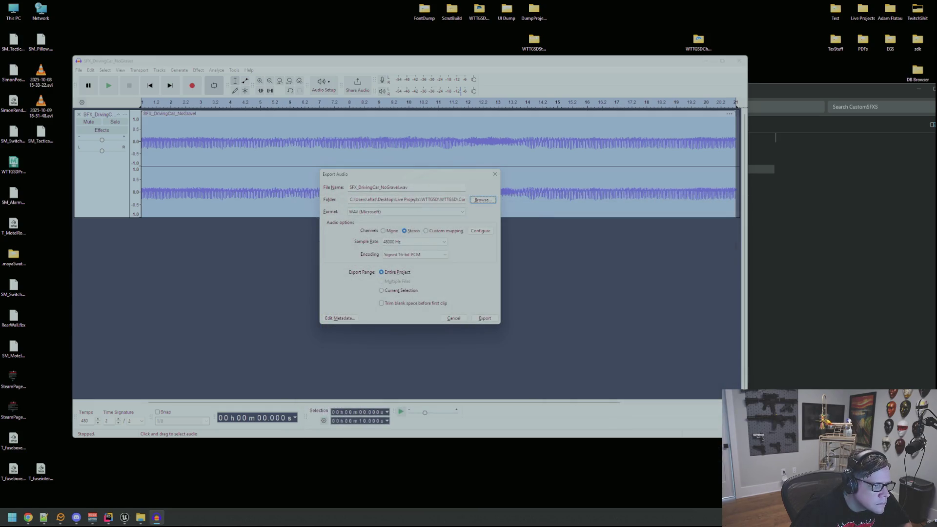
{"action": "left_click", "coordinate": [481, 318]}
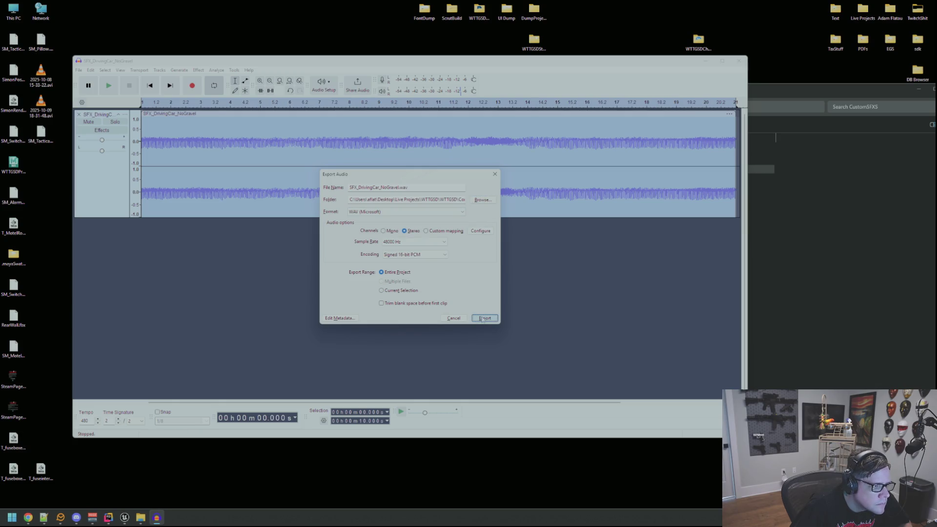
{"action": "left_click", "coordinate": [125, 518]}
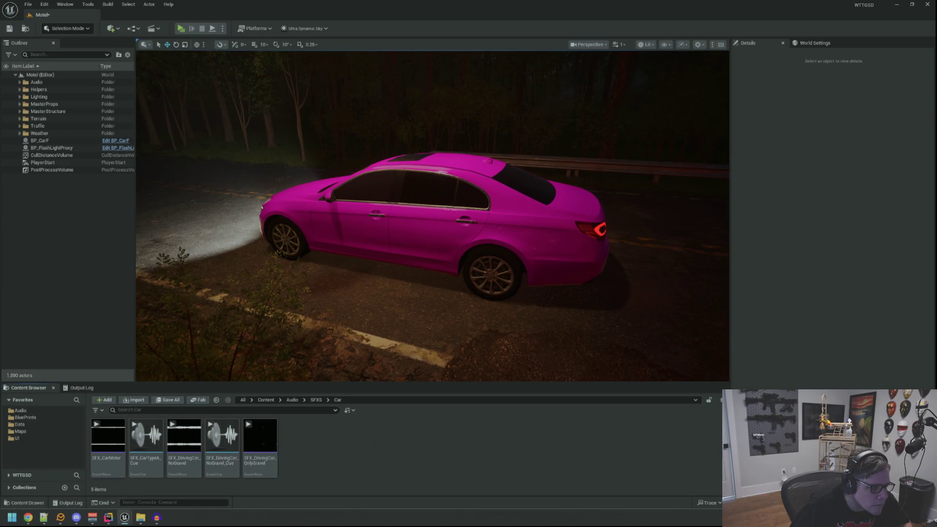
- Save the Motel level with Ctrl+S, then select the pink BP_CarF on the road and delete it
{"action": "key", "text": "ctrl+s"}
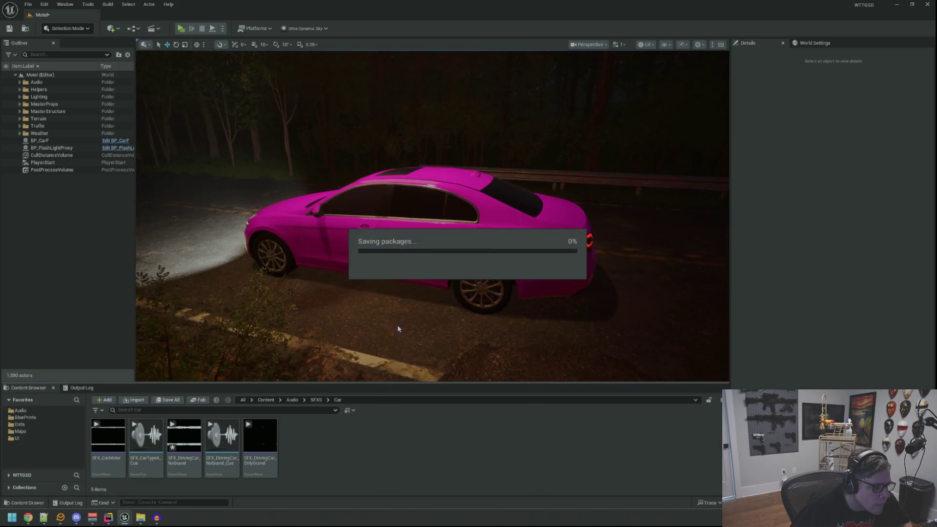
{"action": "left_click_drag", "start_coordinate": [405, 298], "coordinate": [405, 298]}
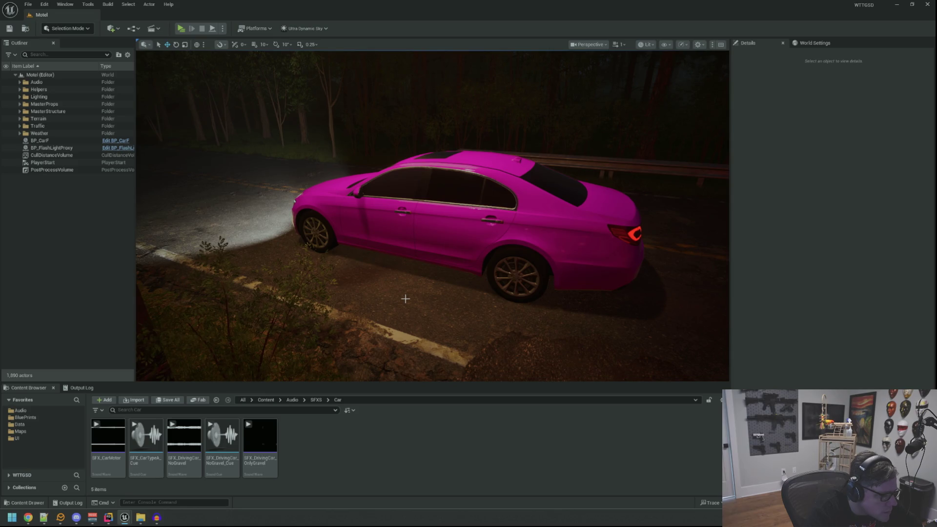
{"action": "left_click", "coordinate": [442, 220]}
{"action": "key", "text": "Delete"}
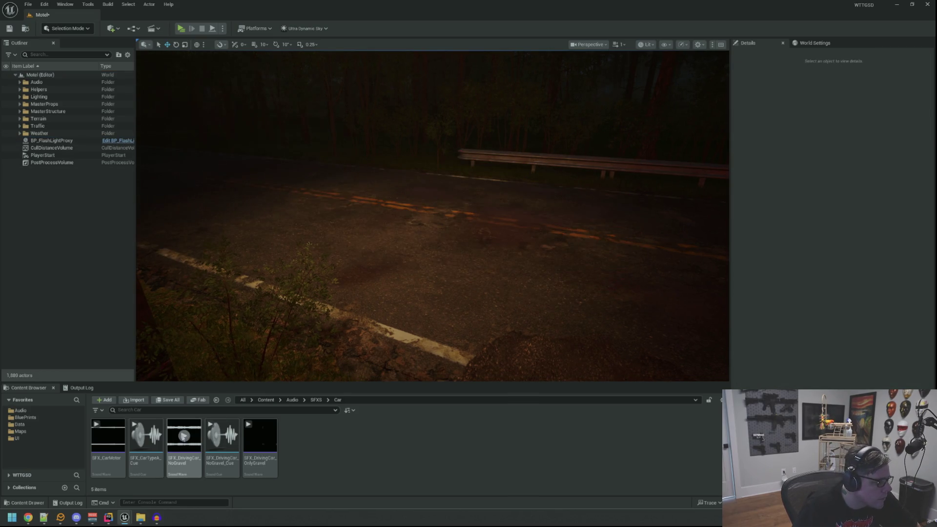
- Navigate to Audio > SFXS > Car and briefly open the SFX_DrivingCar_OnlyGravel sound
{"action": "mouse_move", "coordinate": [184, 436]}
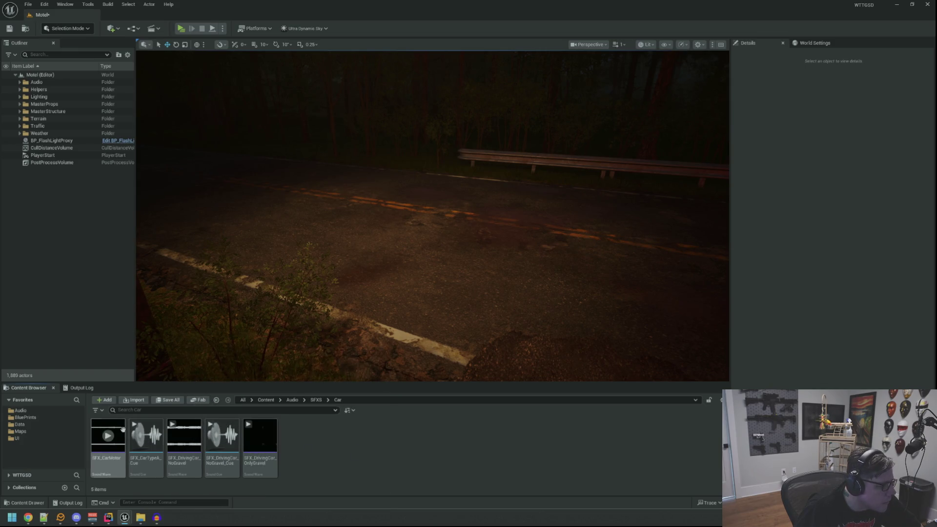
{"action": "left_click", "coordinate": [27, 417]}
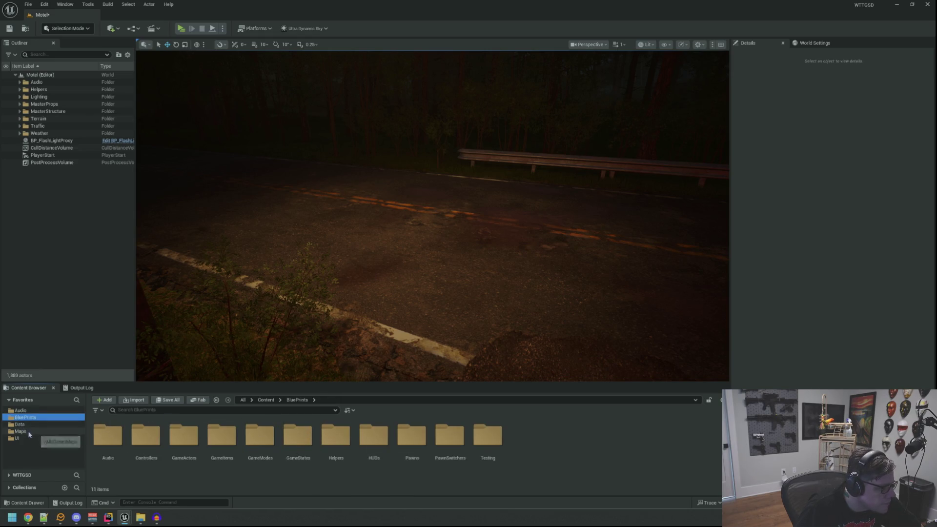
{"action": "left_click", "coordinate": [21, 410]}
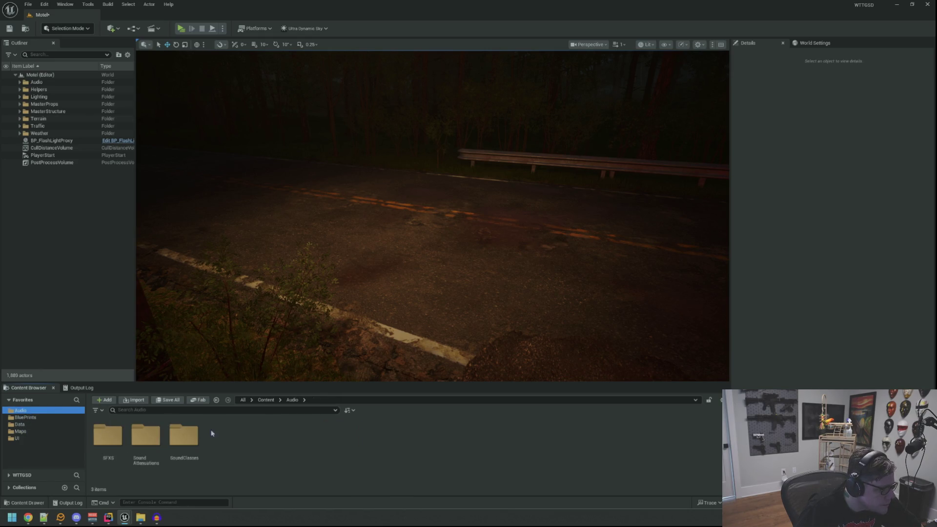
{"action": "double_click", "coordinate": [115, 430]}
{"action": "double_click", "coordinate": [146, 435]}
{"action": "left_click", "coordinate": [272, 458]}
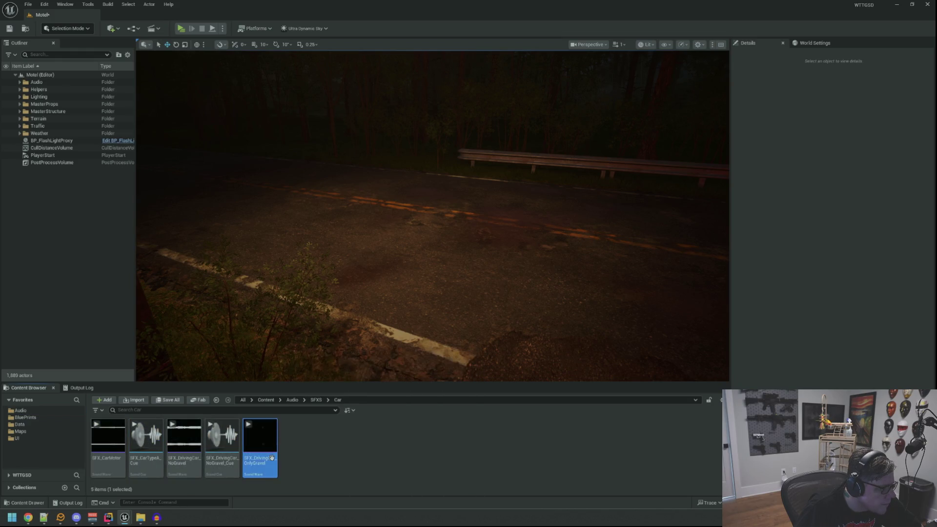
{"action": "double_click", "coordinate": [272, 458]}
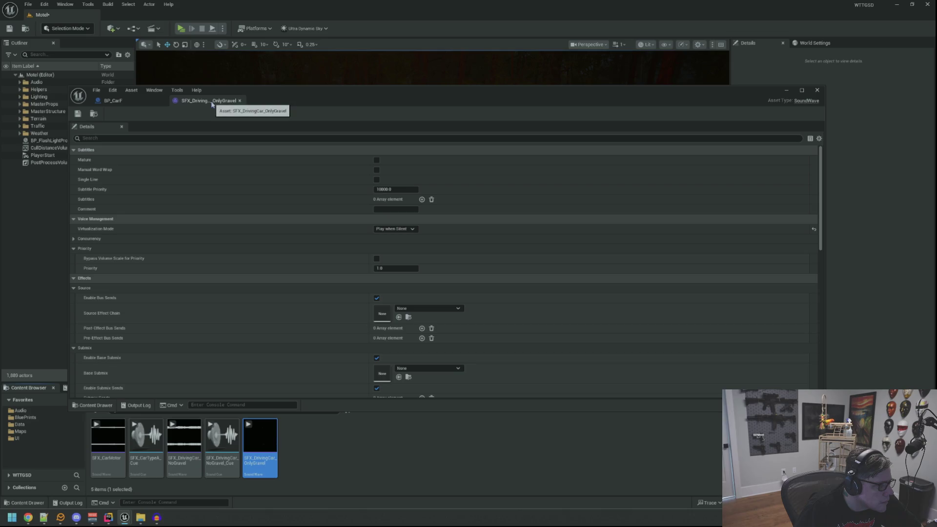
{"action": "middle_click", "coordinate": [213, 104]}
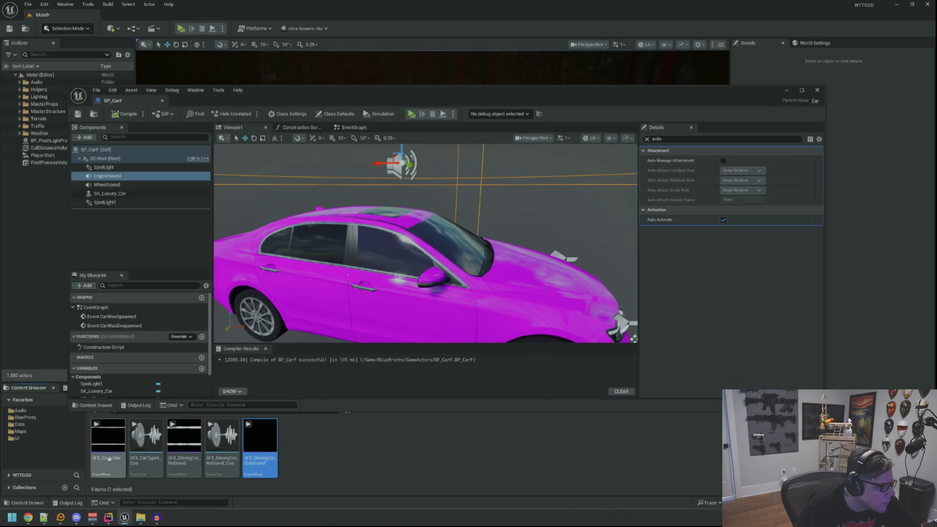
- Close the BP_CarF Blueprint editor and open SFX_DrivingCar_NoGravel_Cue
{"action": "left_click", "coordinate": [184, 439]}
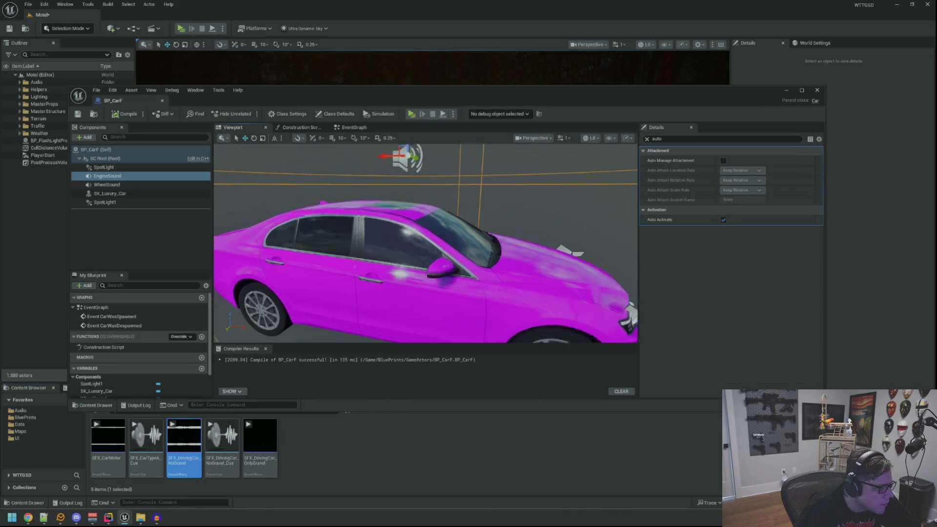
{"action": "key", "text": "Escape"}
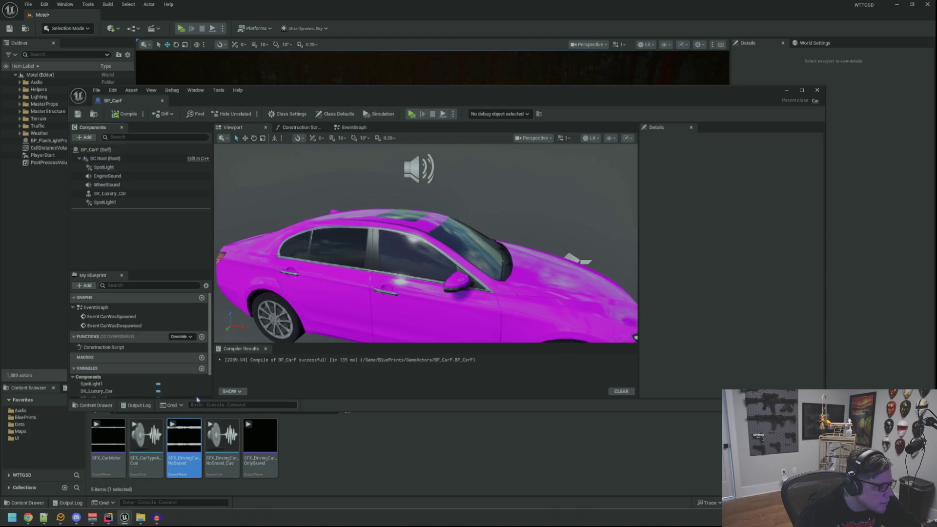
{"action": "left_click", "coordinate": [161, 101]}
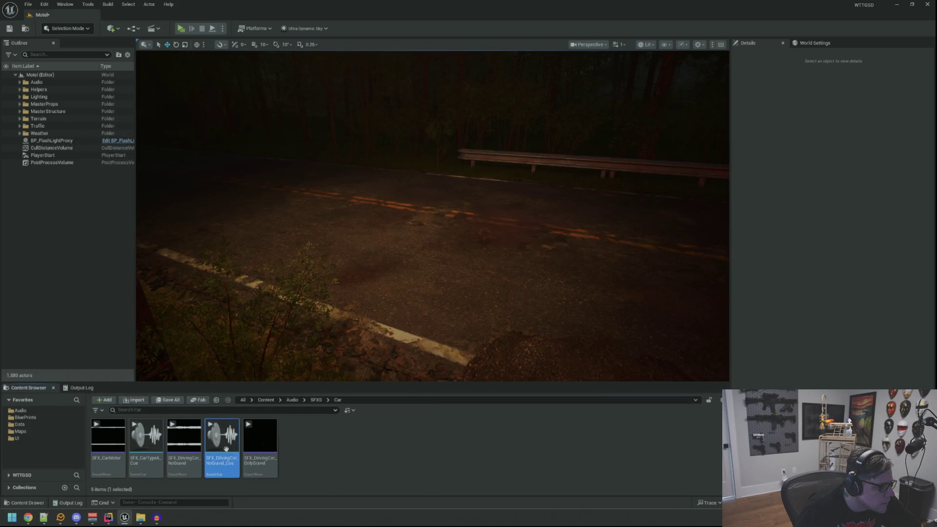
{"action": "double_click", "coordinate": [226, 448]}
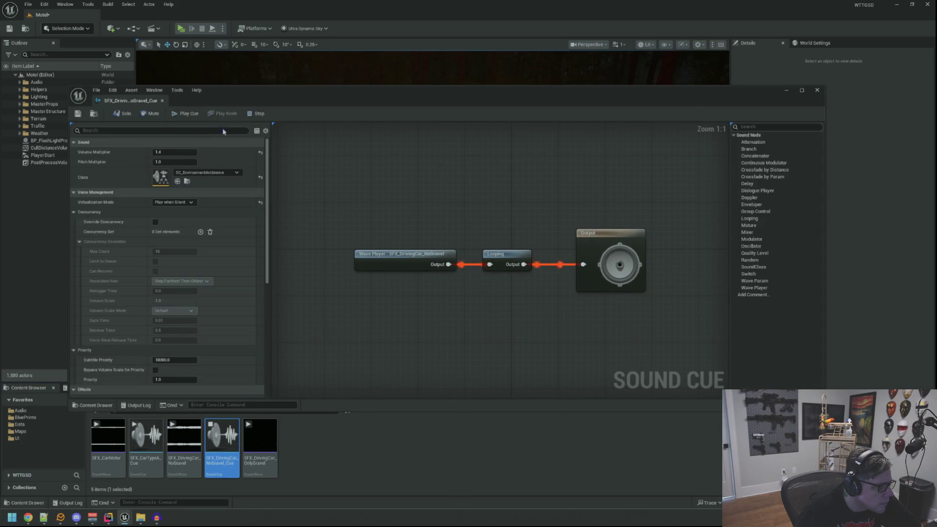
- Pan the cue graph to verify the Wave Player, Looping and Output nodes, then close the editor
{"action": "left_click_drag", "start_coordinate": [376, 208], "coordinate": [350, 203]}
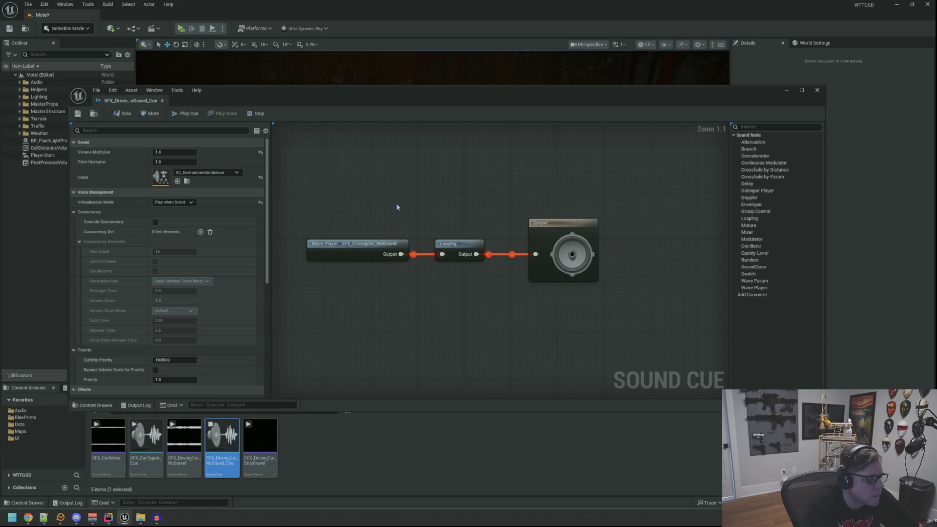
{"action": "left_click", "coordinate": [162, 100]}
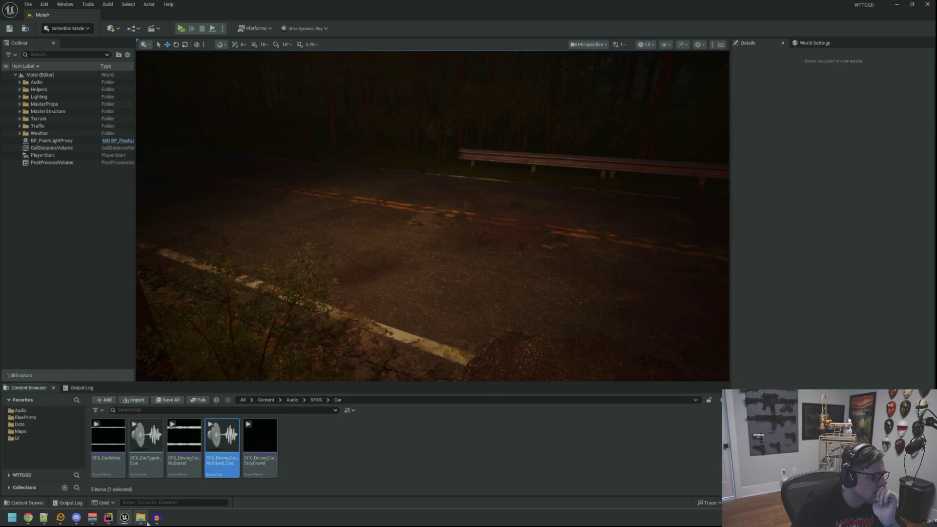
{"action": "left_click", "coordinate": [142, 518]}
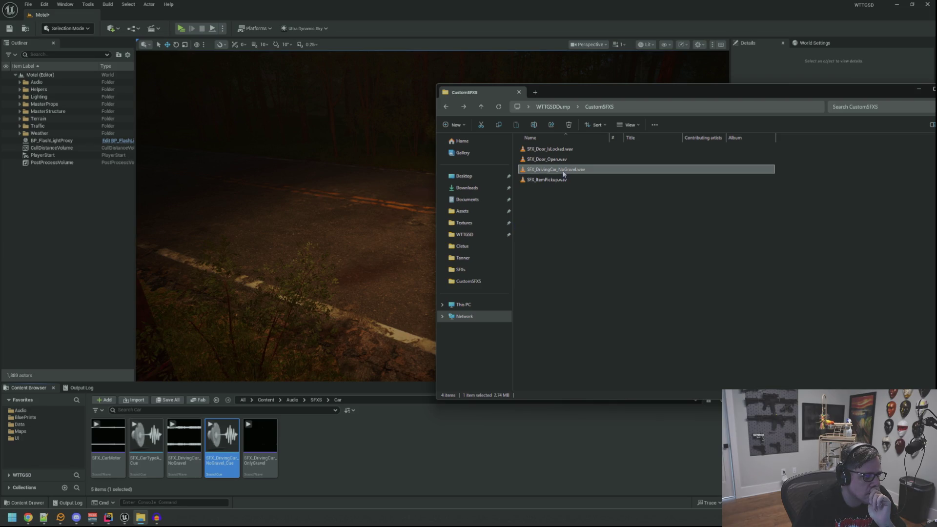
- Import SFX_DrivingCar_NoGravel.wav into the Car folder and reopen the no-gravel driving Sound Cue
{"action": "mouse_move", "coordinate": [563, 173]}
{"action": "left_mouse_down"}
{"action": "mouse_move", "coordinate": [540, 307]}
{"action": "mouse_move", "coordinate": [400, 473]}
{"action": "left_mouse_up"}
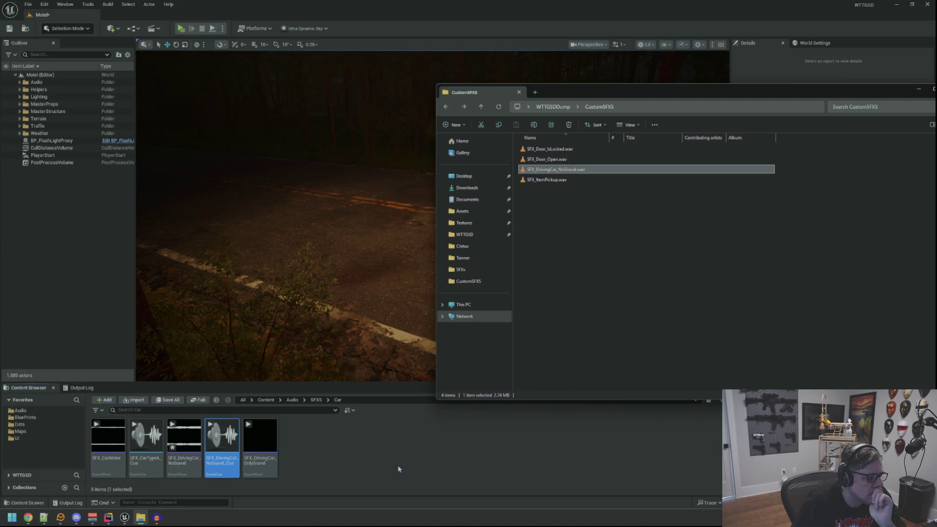
{"action": "left_click", "coordinate": [398, 469]}
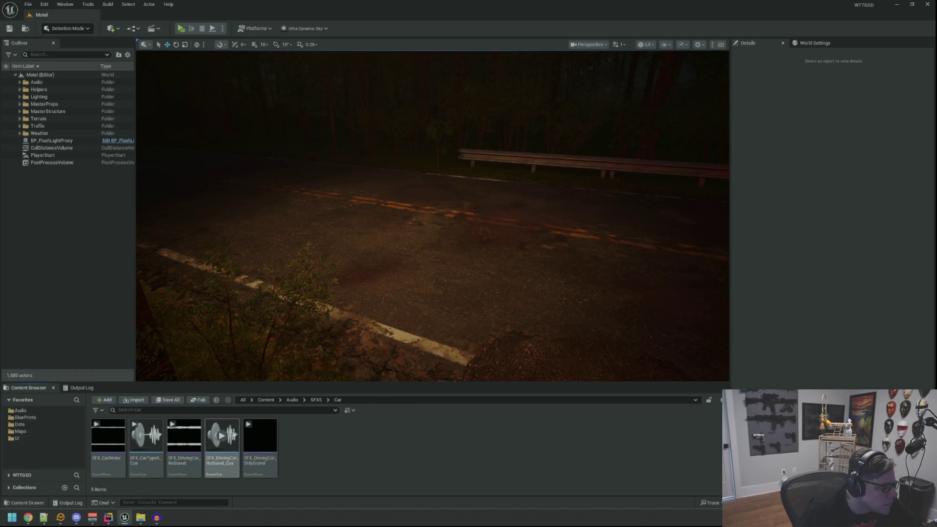
{"action": "double_click", "coordinate": [223, 445]}
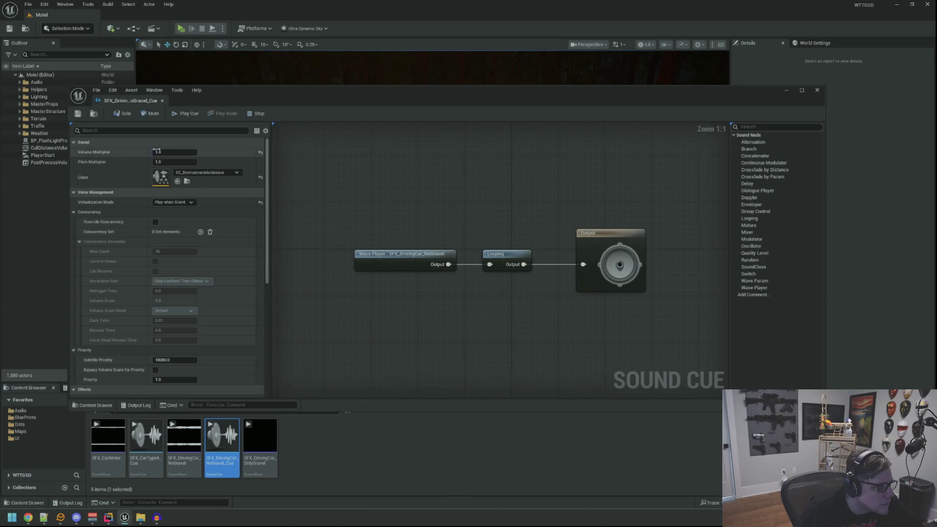
- Preview the looping no-gravel driving cue, then play the SFX_DrivingCar_NoGravel track in Audacity
{"action": "left_click", "coordinate": [171, 114]}
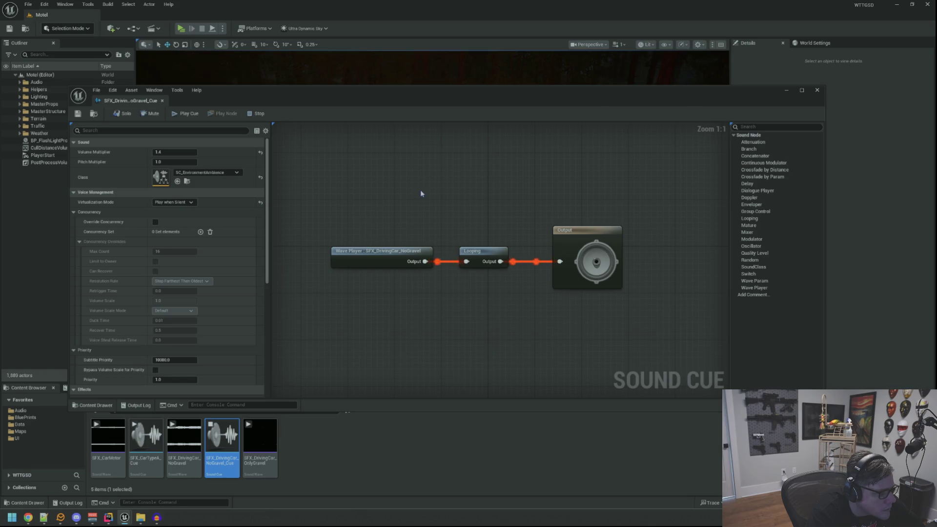
{"action": "left_click_drag", "start_coordinate": [421, 193], "coordinate": [412, 199]}
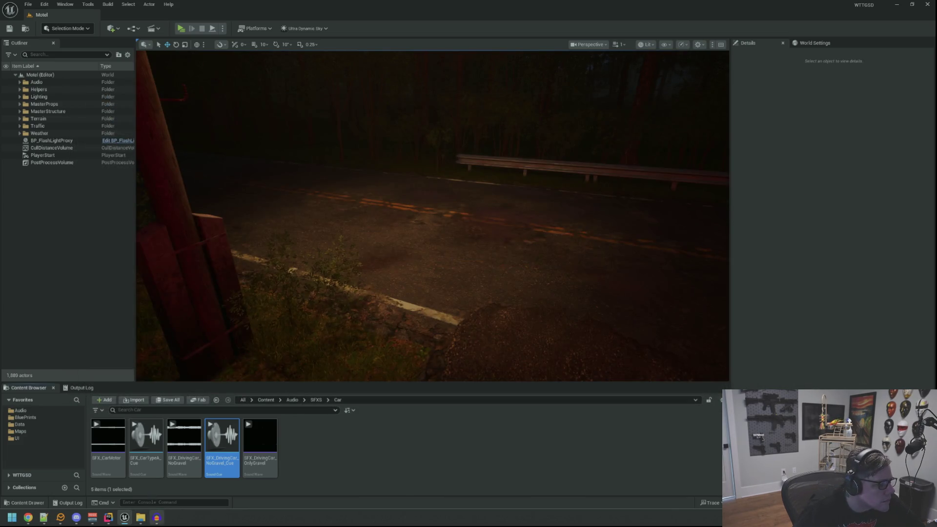
{"action": "left_click", "coordinate": [157, 519]}
{"action": "key", "text": "space"}
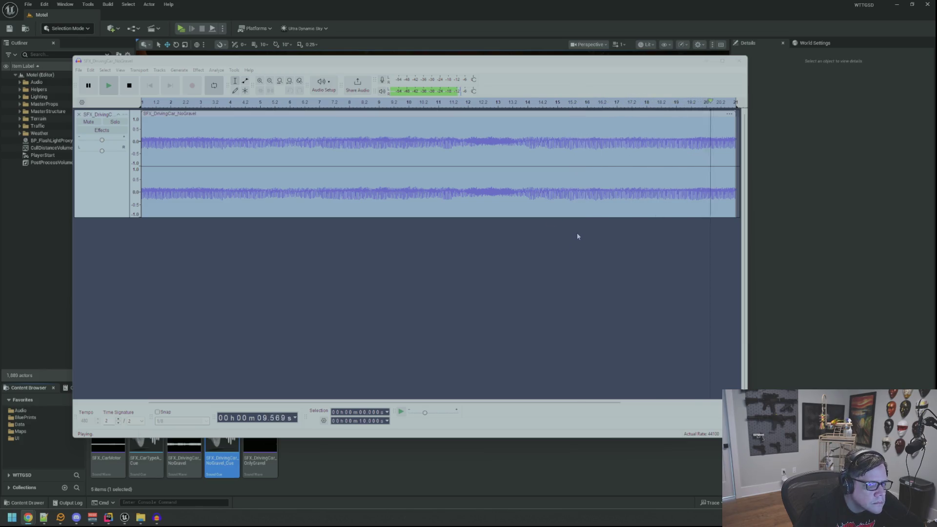
- Stop playback and export the track as SFX_DrivingCar_NoGravelB.wav into the Car sound folder
{"action": "left_click", "coordinate": [186, 113]}
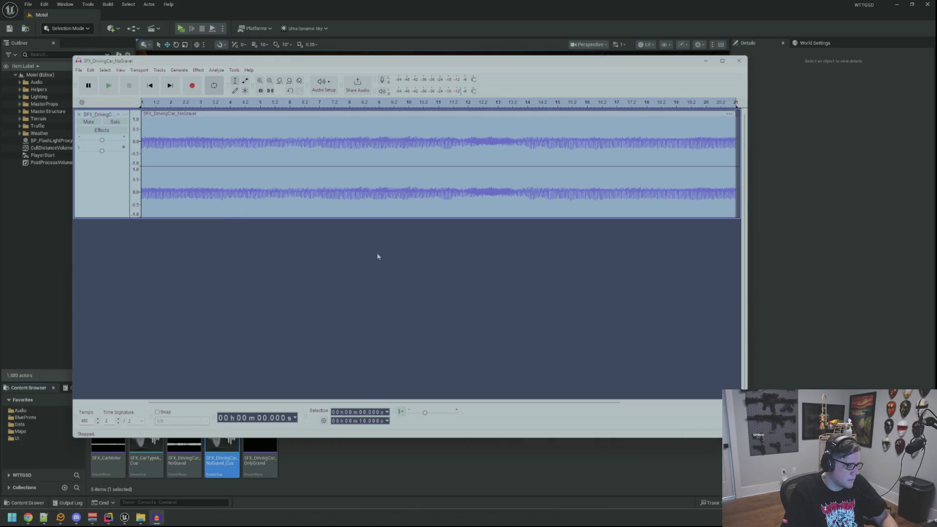
{"action": "key", "text": "ctrl+shift+e"}
{"action": "left_click", "coordinate": [482, 200]}
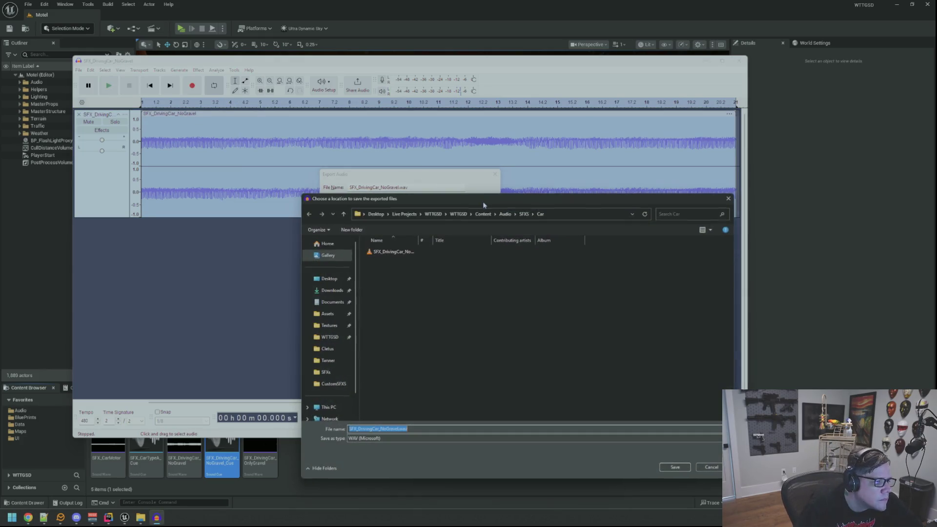
{"action": "left_click", "coordinate": [703, 468]}
{"action": "left_click", "coordinate": [401, 188]}
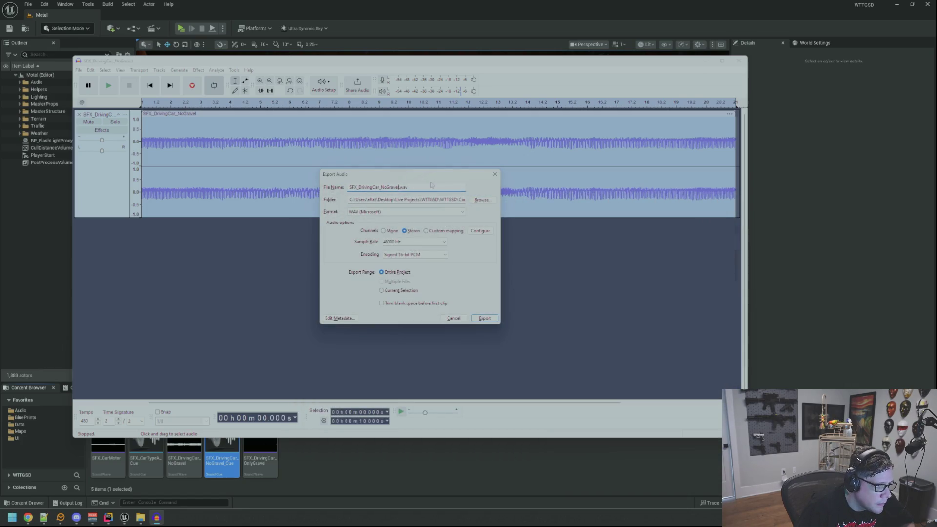
{"action": "type", "text": "B"}
{"action": "left_click", "coordinate": [487, 318]}
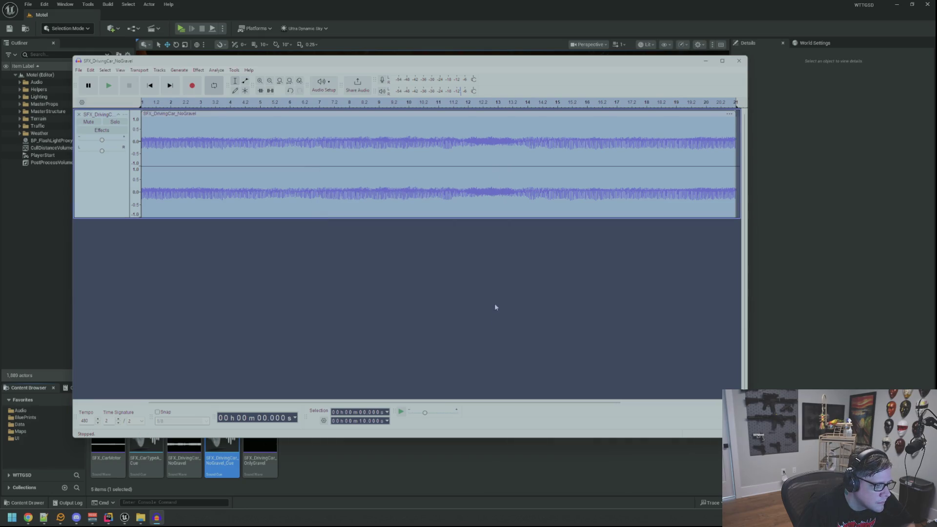
{"action": "left_click", "coordinate": [431, 449]}
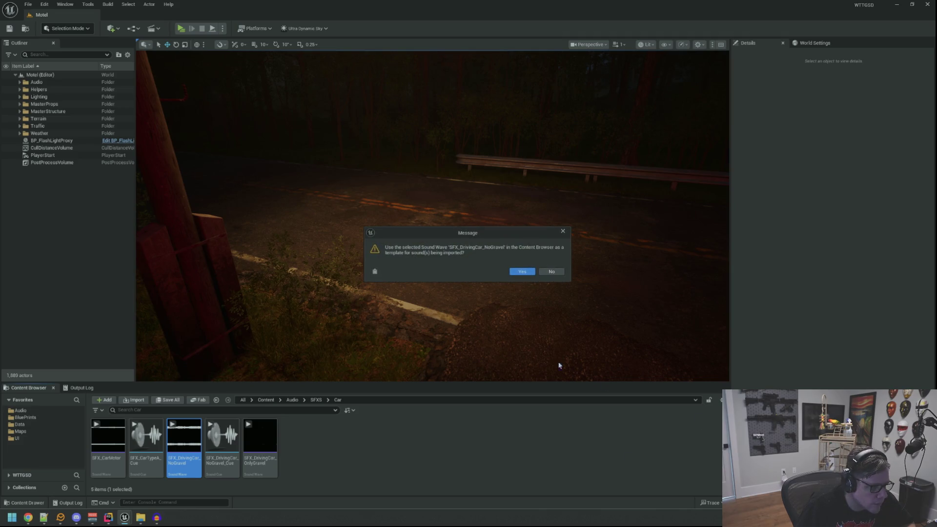
- Import SFX_DrivingCar_NoGravelB, set it as the NoGravel_Cue Wave Player's Sound Wave, and play the cue
{"action": "left_click", "coordinate": [522, 274]}
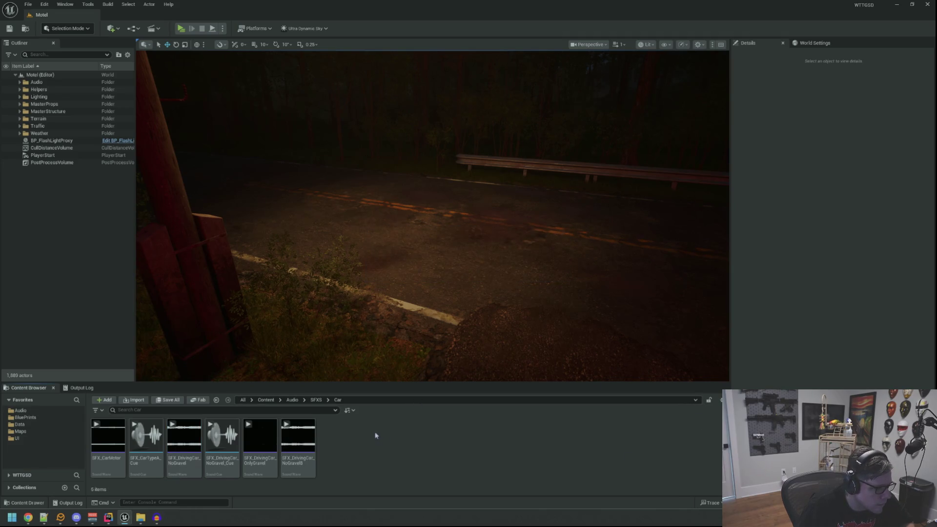
{"action": "double_click", "coordinate": [222, 442]}
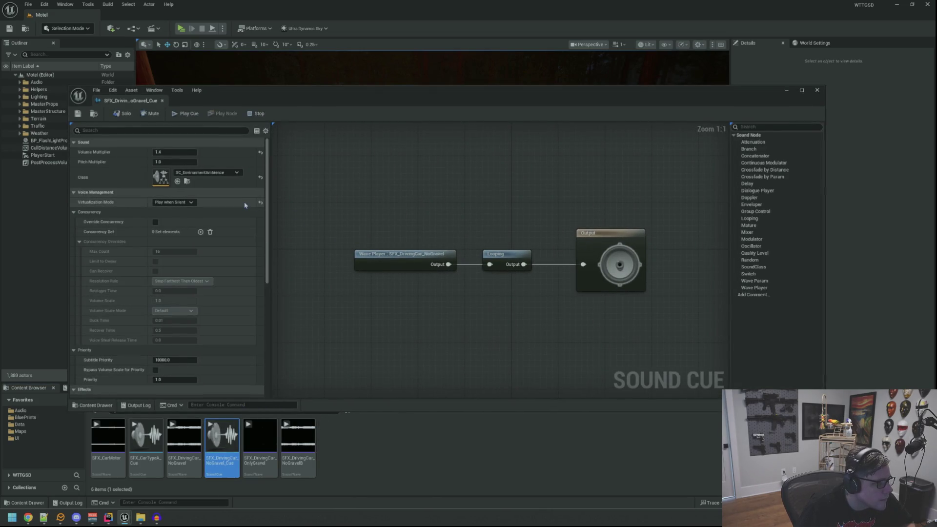
{"action": "left_click", "coordinate": [393, 251]}
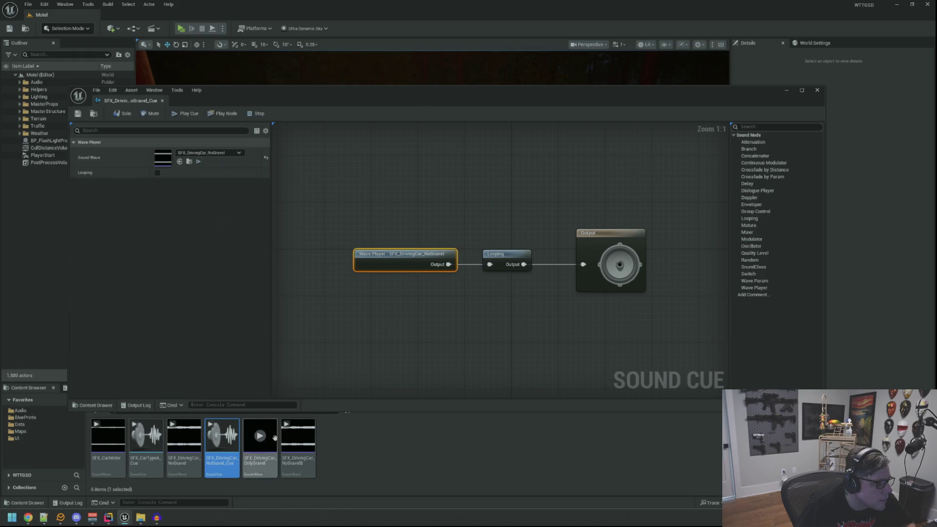
{"action": "left_click_drag", "start_coordinate": [297, 442], "coordinate": [219, 162]}
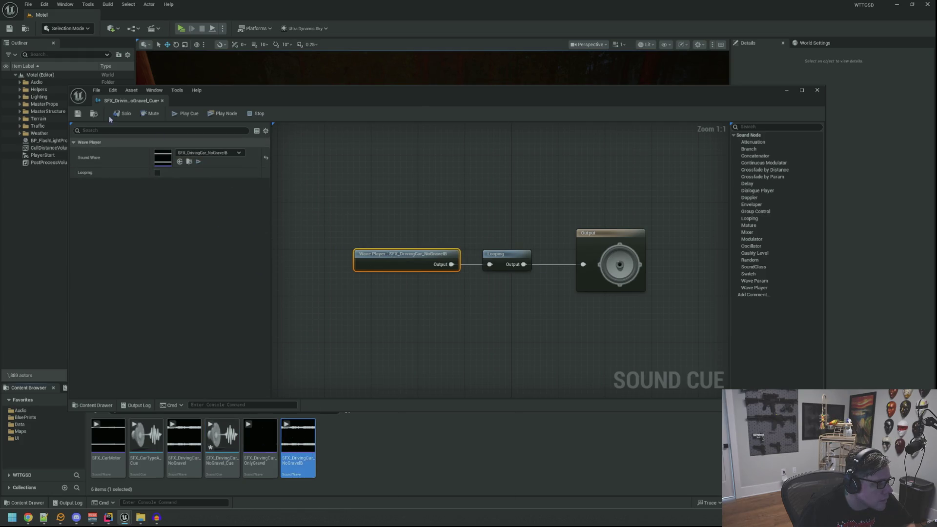
{"action": "left_click", "coordinate": [361, 161]}
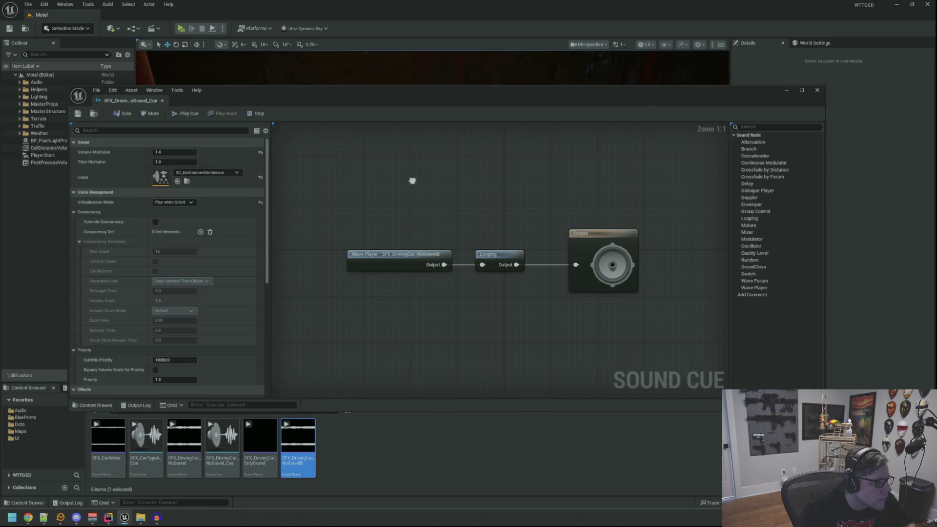
{"action": "left_click", "coordinate": [191, 114]}
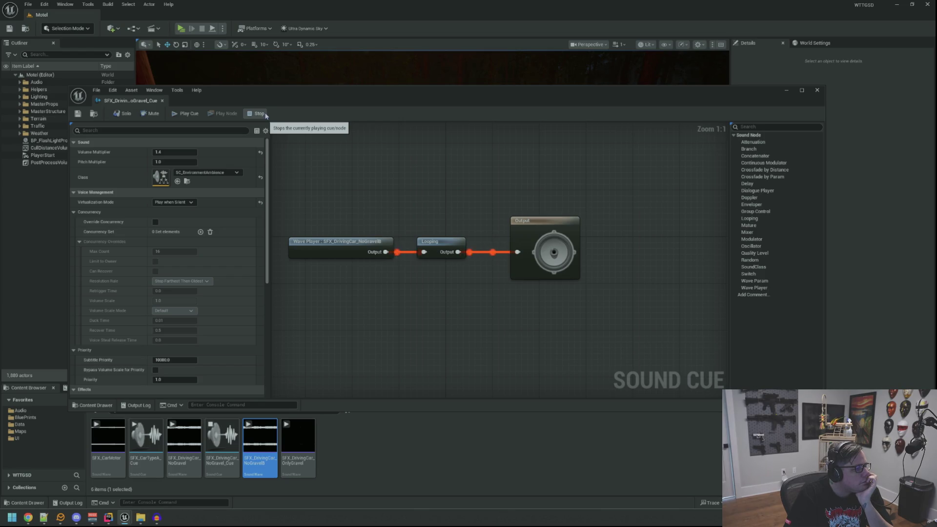
- Stop and replay the looping NoGravelB cue, then go back to the driving track in Audacity
{"action": "left_click", "coordinate": [265, 114]}
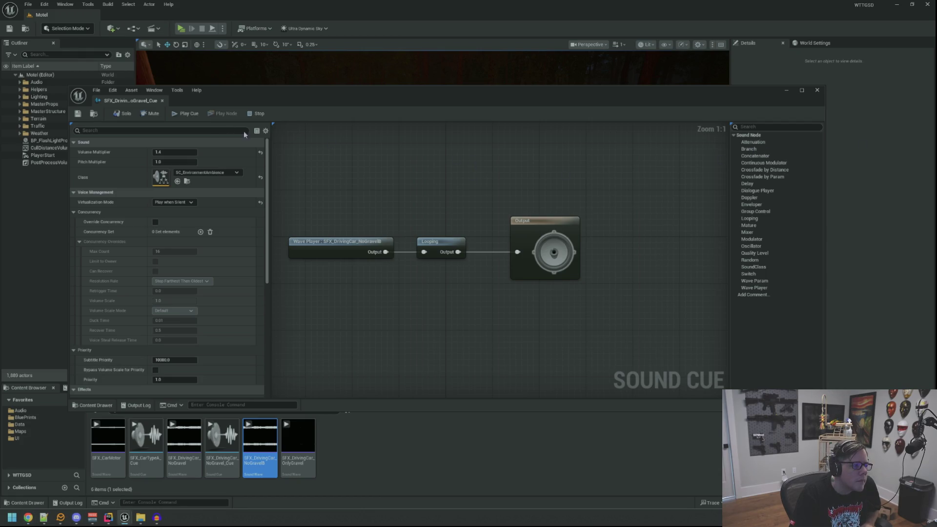
{"action": "left_click", "coordinate": [185, 113]}
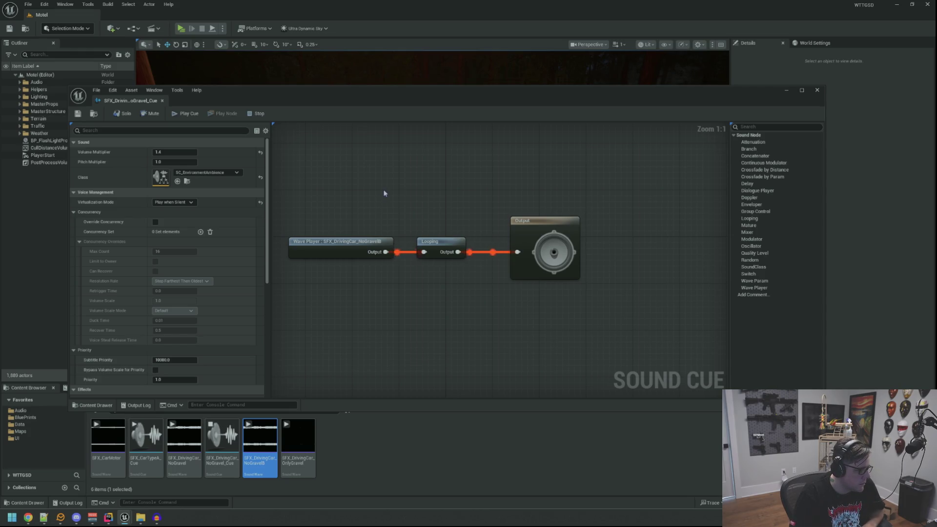
{"action": "left_click_drag", "start_coordinate": [384, 194], "coordinate": [401, 192]}
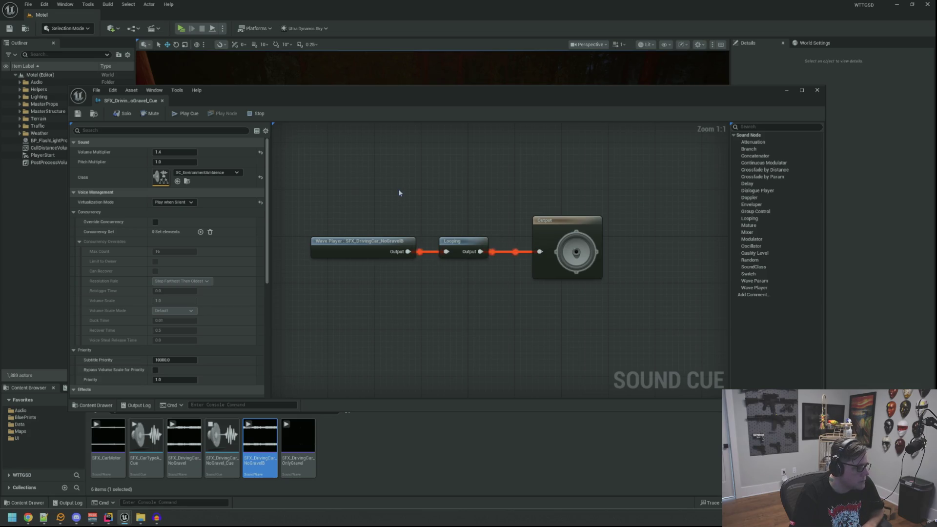
{"action": "left_click_drag", "start_coordinate": [412, 192], "coordinate": [410, 190]}
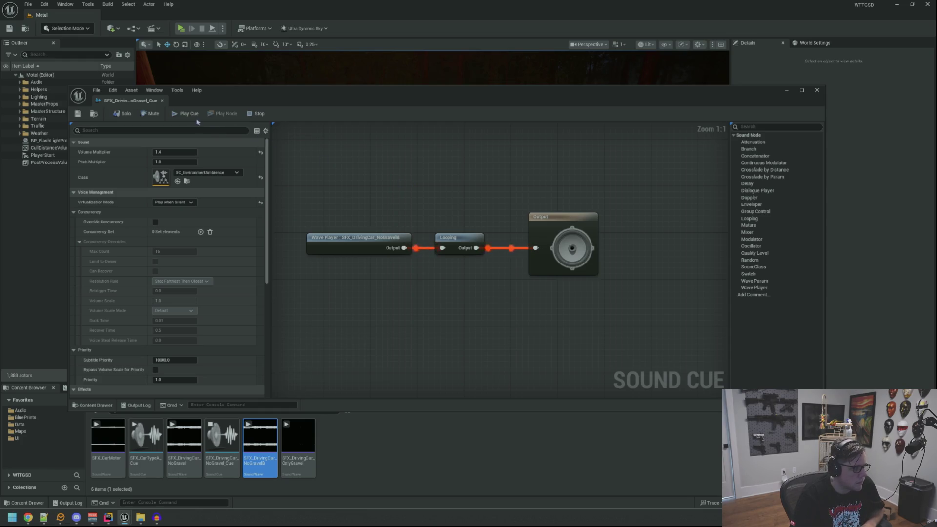
{"action": "left_click", "coordinate": [258, 116]}
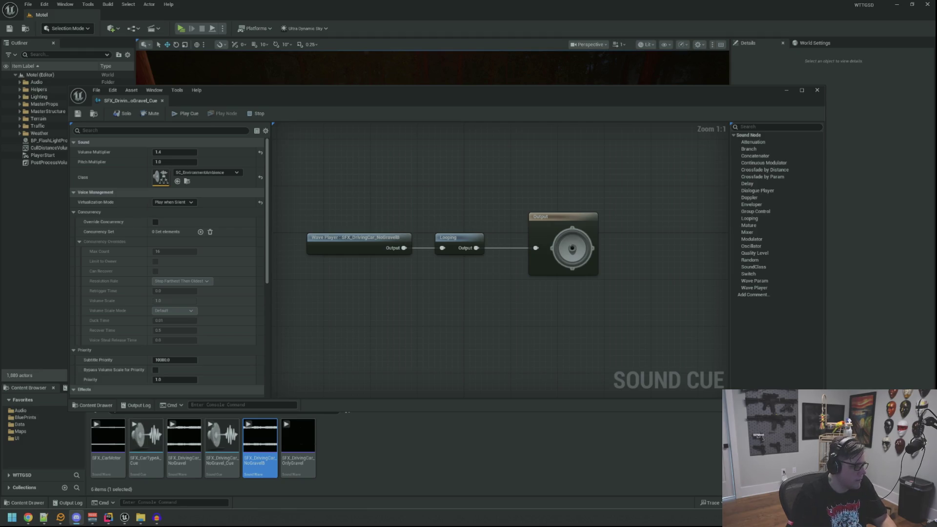
{"action": "left_click", "coordinate": [155, 518]}
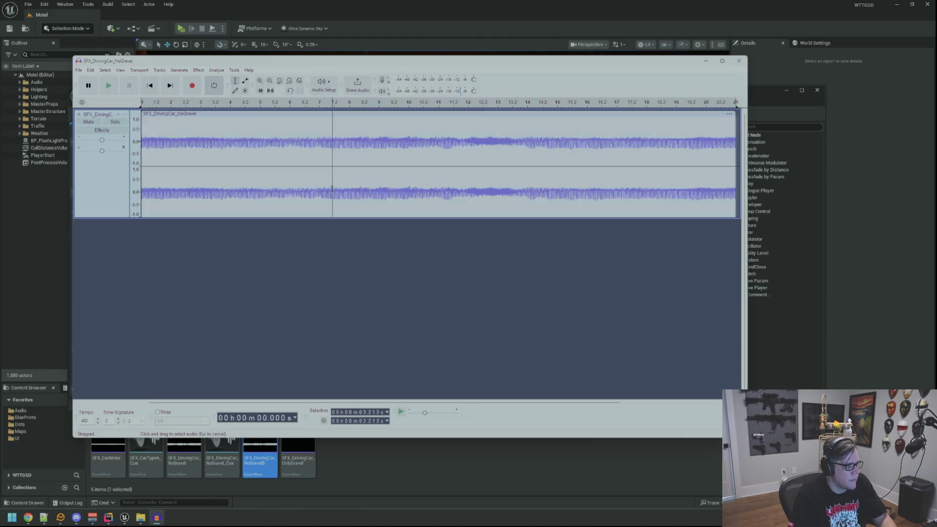
- Select and play the whole driving-car track in Audacity, then stop it
{"action": "left_click", "coordinate": [331, 195]}
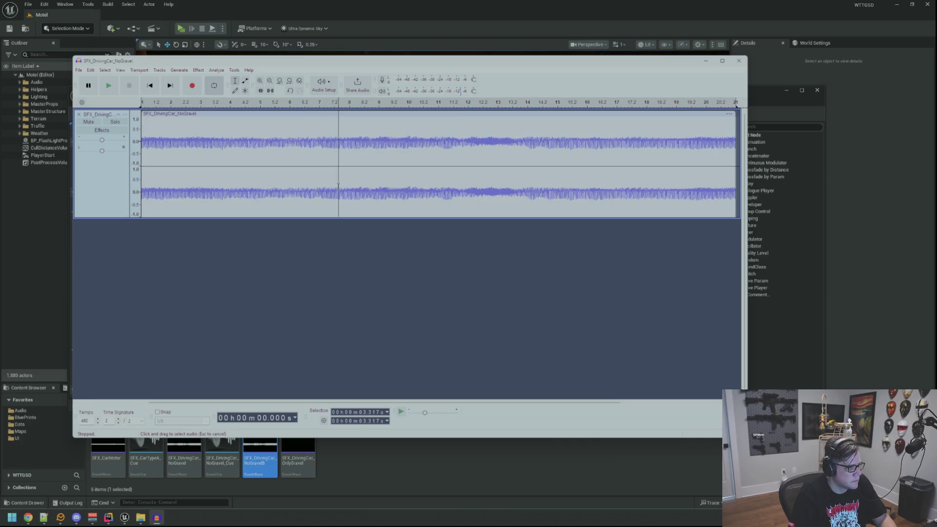
{"action": "key", "text": "ctrl+a"}
{"action": "key", "text": "space"}
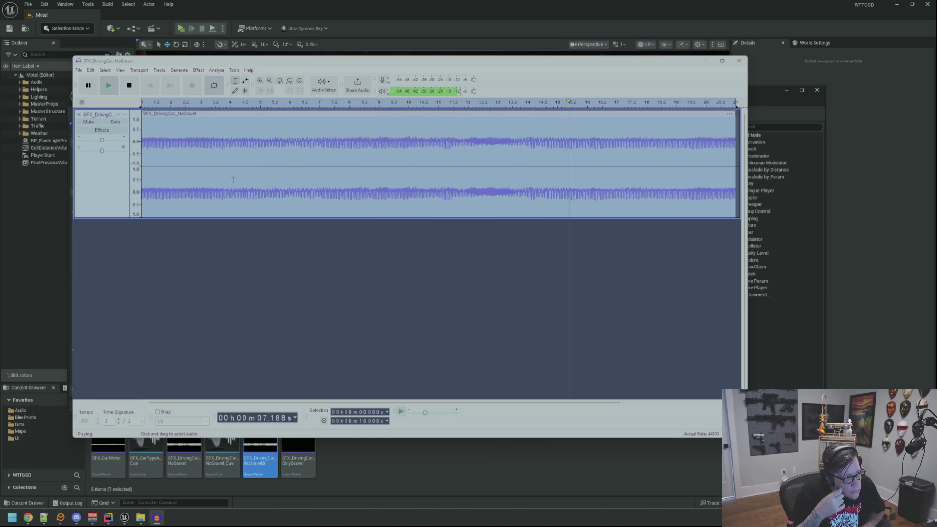
{"action": "left_click", "coordinate": [128, 85]}
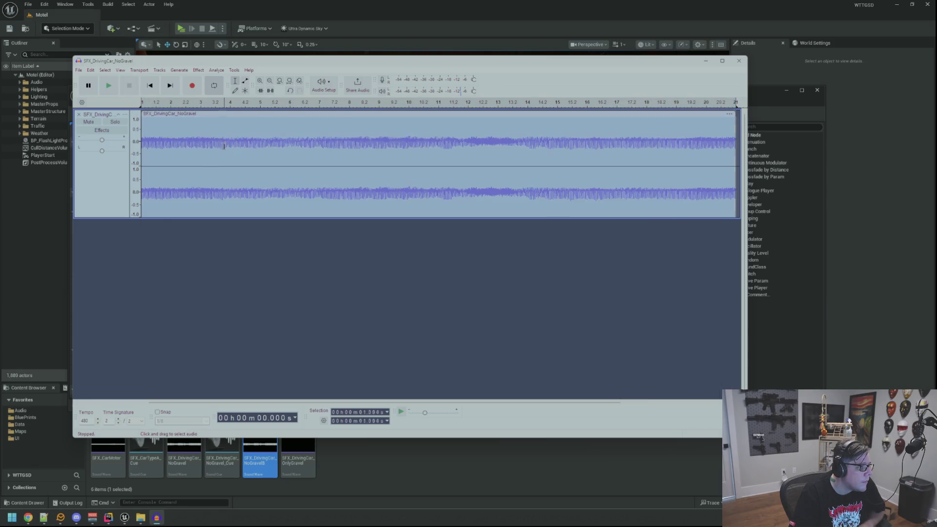
- Check loudness in the Amplify effect, leave track gain at +0.0 dB, and return to Unreal
{"action": "left_click", "coordinate": [198, 70]}
{"action": "mouse_move", "coordinate": [230, 129]}
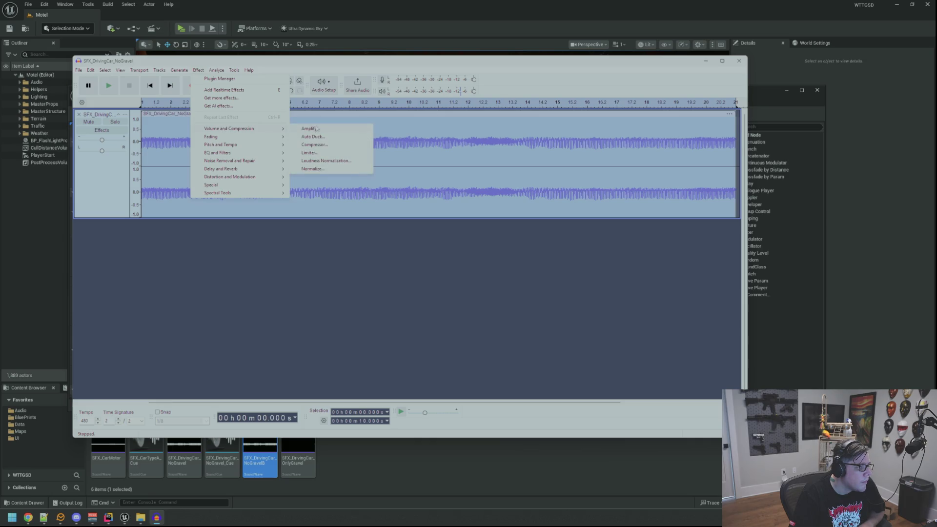
{"action": "left_click", "coordinate": [312, 129]}
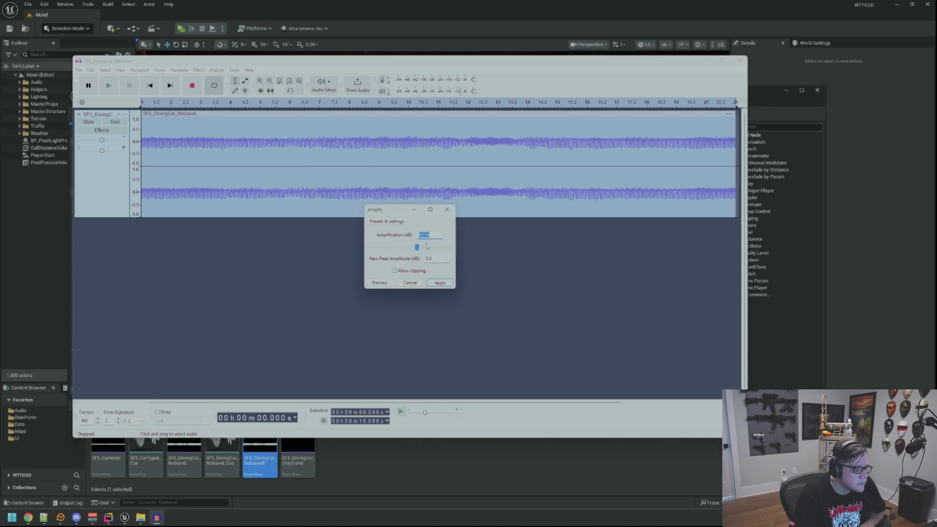
{"action": "left_click", "coordinate": [410, 283]}
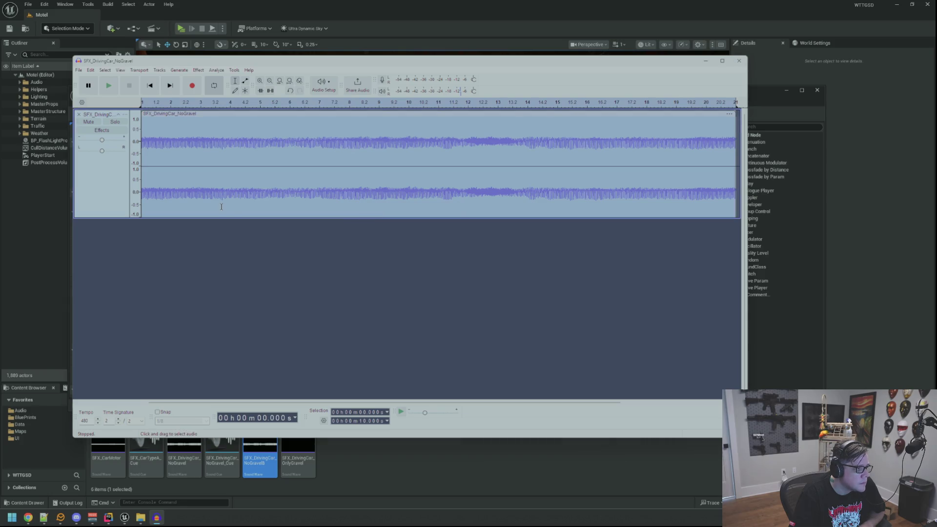
{"action": "left_click_drag", "start_coordinate": [101, 140], "coordinate": [102, 141]}
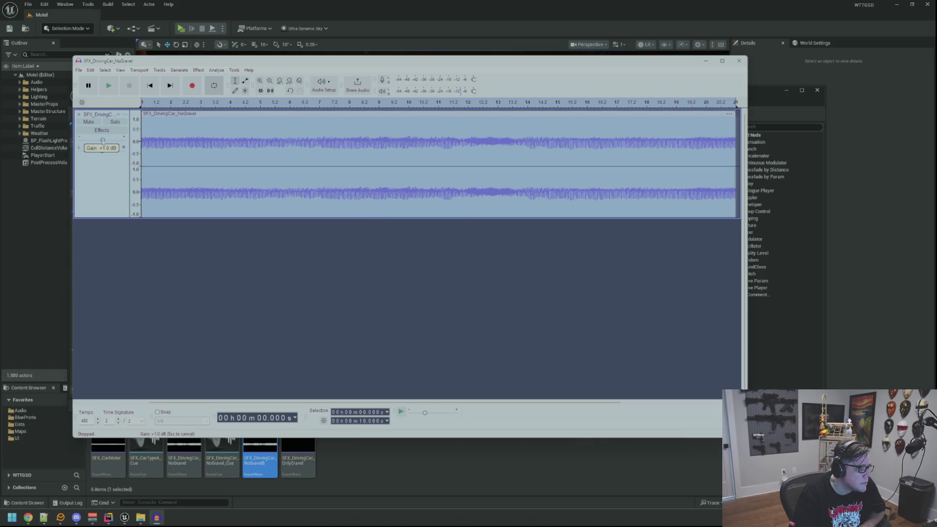
{"action": "left_click_drag", "start_coordinate": [101, 141], "coordinate": [102, 141]}
{"action": "left_click", "coordinate": [47, 197]}
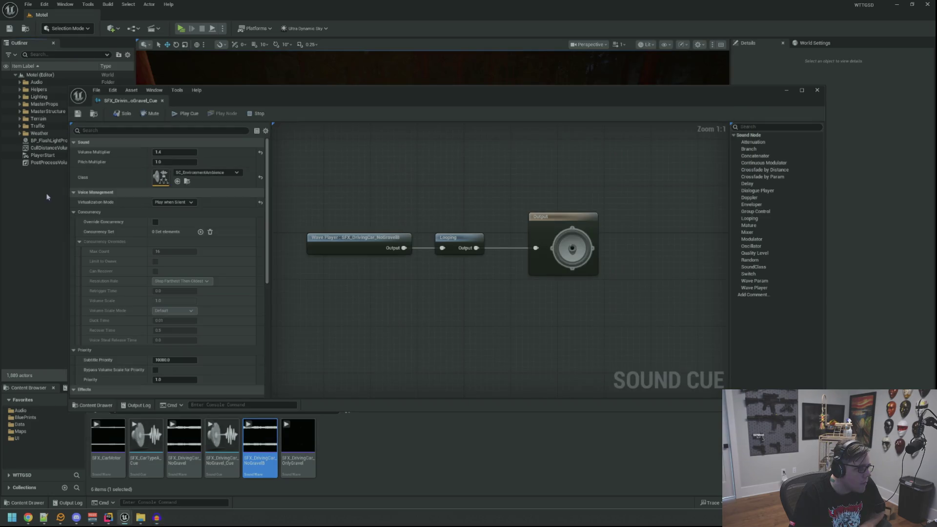
- Set the cue's Volume Multiplier to 1.0, save and play it, then open the NoGravelB sound wave
{"action": "left_click", "coordinate": [177, 151]}
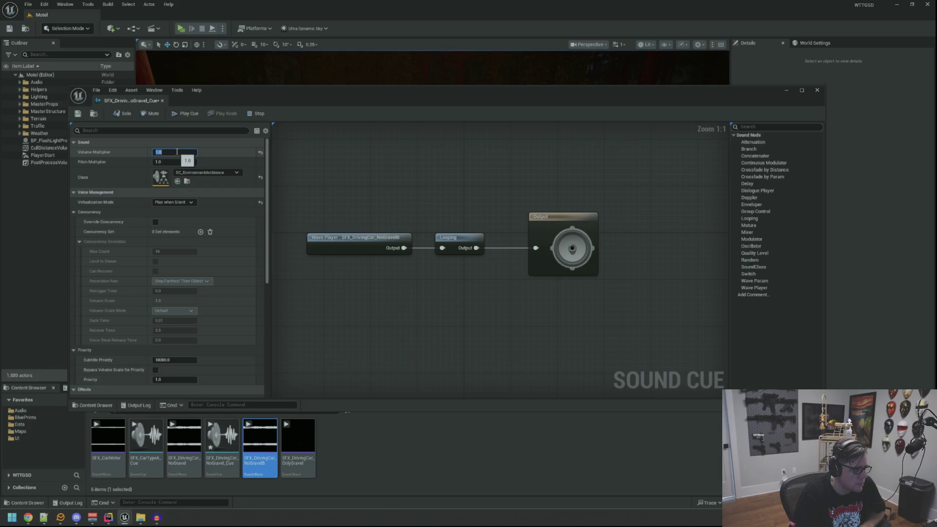
{"action": "left_click", "coordinate": [77, 113]}
{"action": "left_click", "coordinate": [185, 113]}
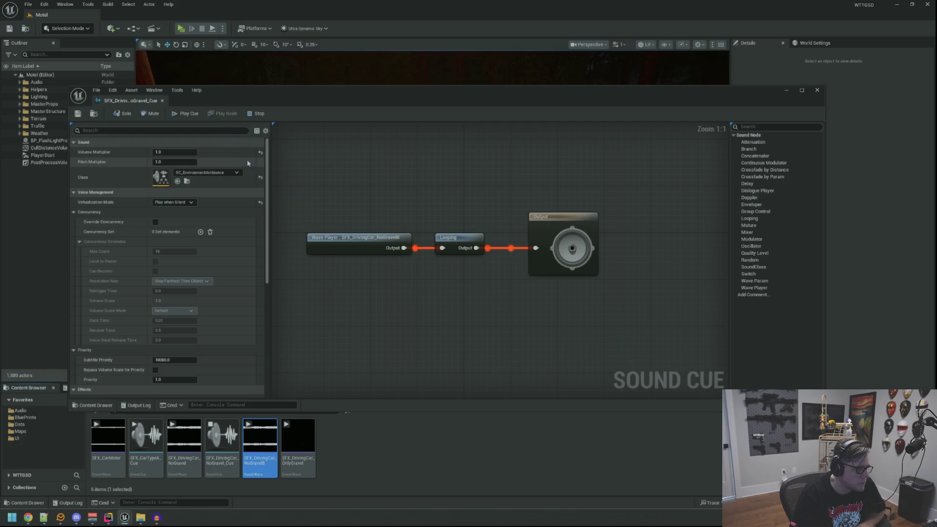
{"action": "left_click", "coordinate": [333, 244]}
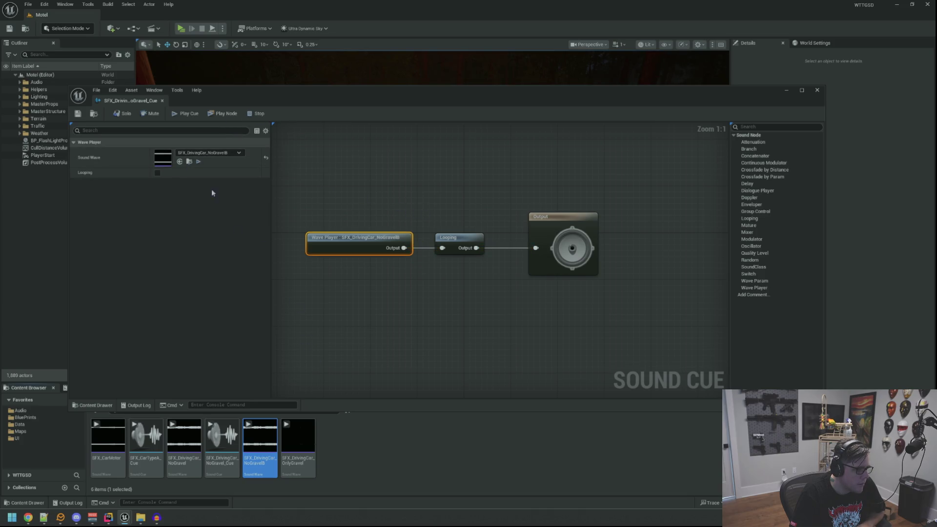
{"action": "double_click", "coordinate": [256, 460]}
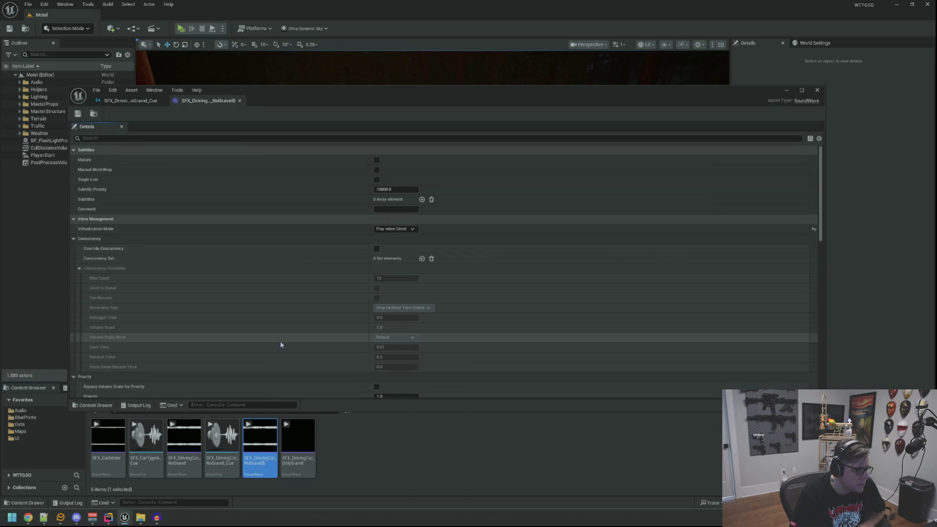
{"action": "left_click", "coordinate": [260, 436]}
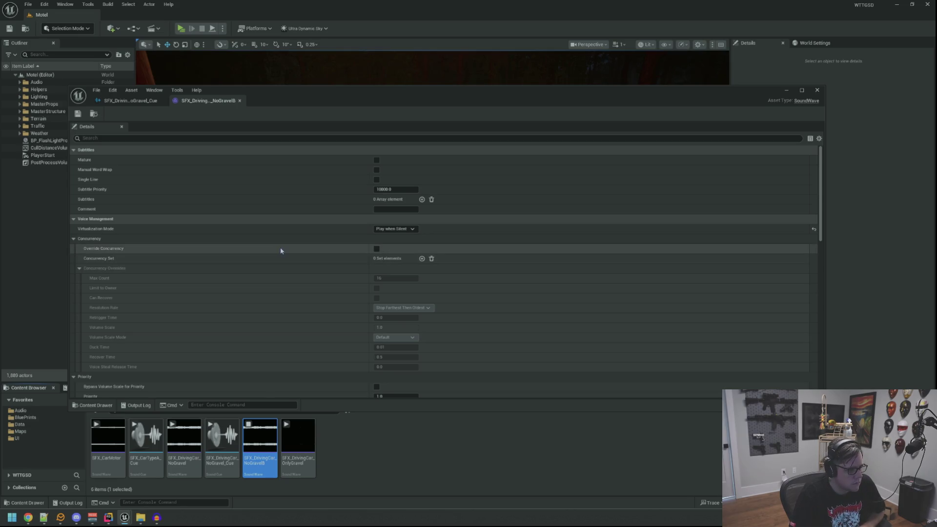
{"action": "scroll", "coordinate": [280, 251], "scroll_direction": "down", "scroll_amount": 10}
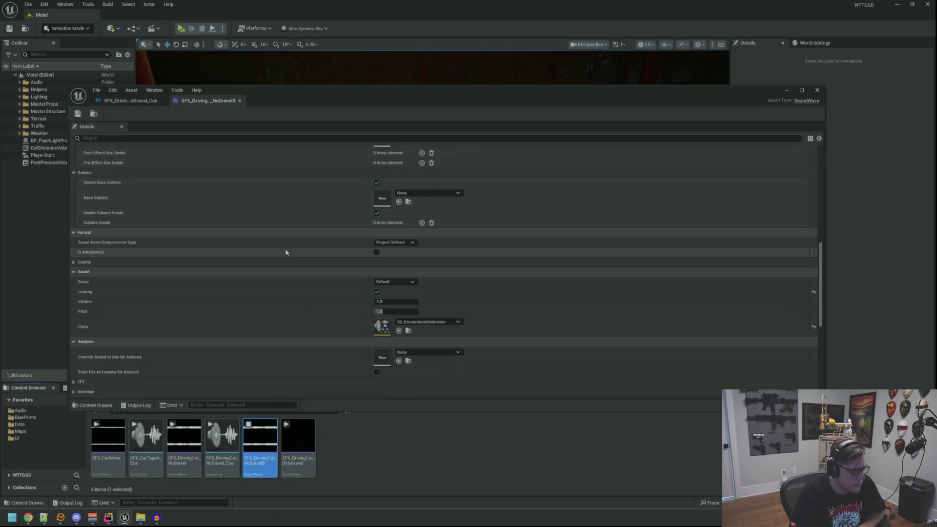
{"action": "scroll", "coordinate": [286, 251], "scroll_direction": "down", "scroll_amount": 2}
{"action": "scroll", "coordinate": [286, 251], "scroll_direction": "down", "scroll_amount": 8}
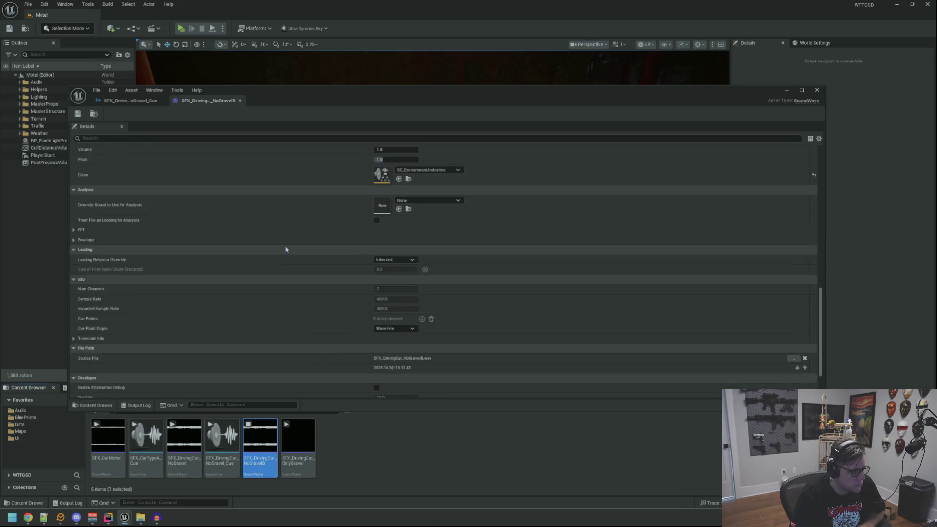
{"action": "scroll", "coordinate": [283, 246], "scroll_direction": "up", "scroll_amount": 15}
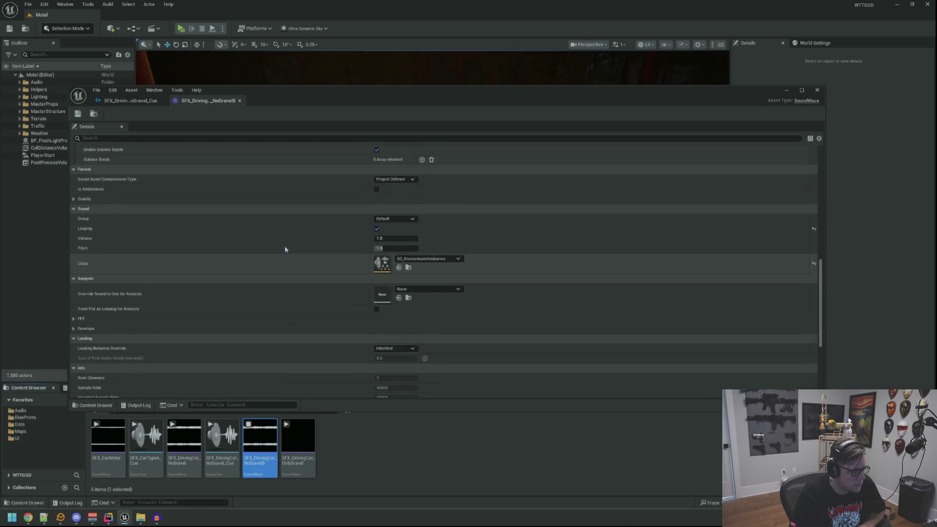
{"action": "scroll", "coordinate": [284, 245], "scroll_direction": "up", "scroll_amount": 5}
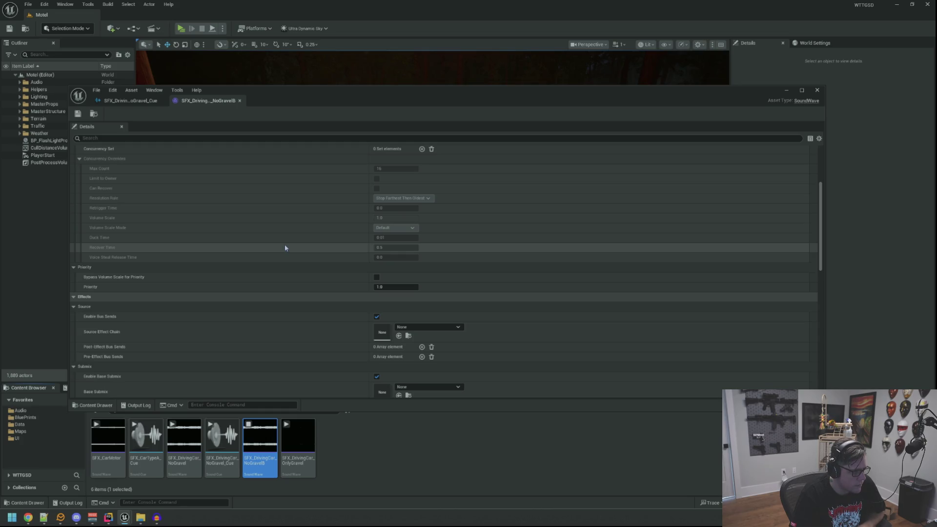
{"action": "scroll", "coordinate": [285, 247], "scroll_direction": "down", "scroll_amount": 8}
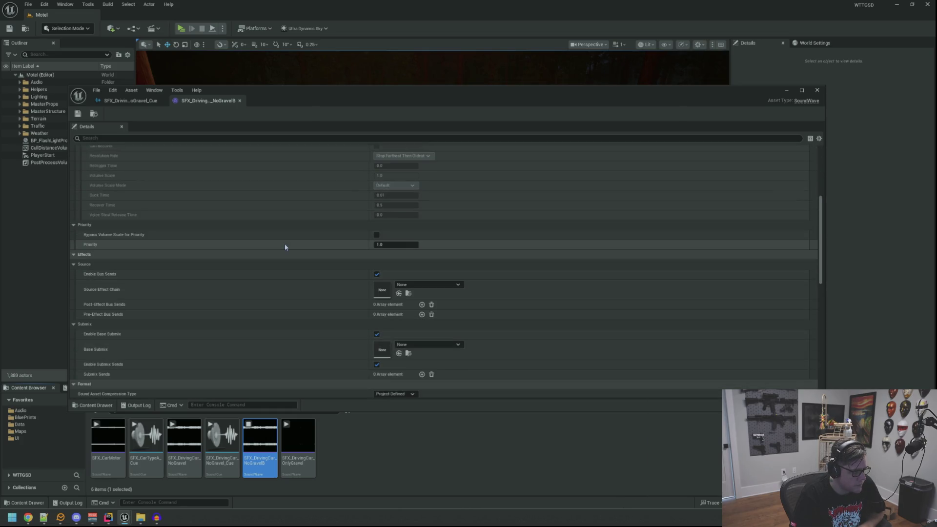
{"action": "scroll", "coordinate": [285, 247], "scroll_direction": "down", "scroll_amount": 6}
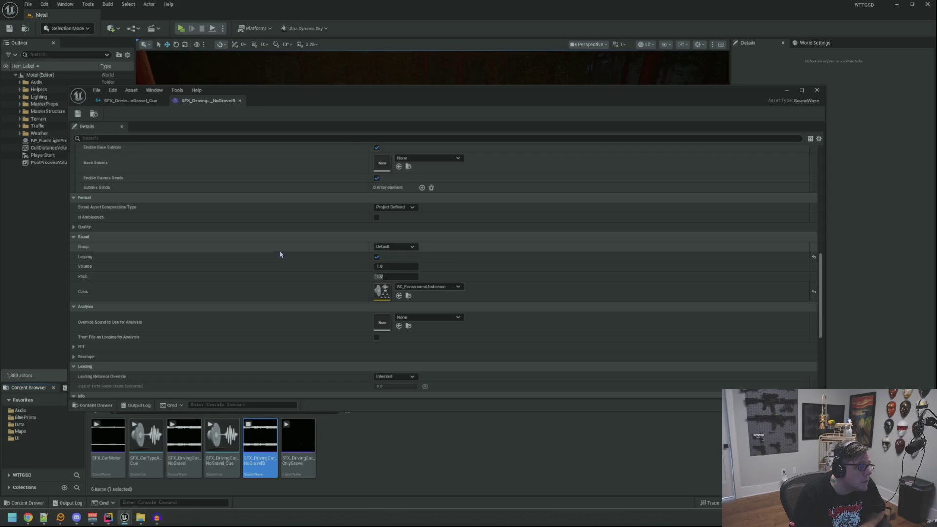
{"action": "scroll", "coordinate": [281, 251], "scroll_direction": "down", "scroll_amount": 10}
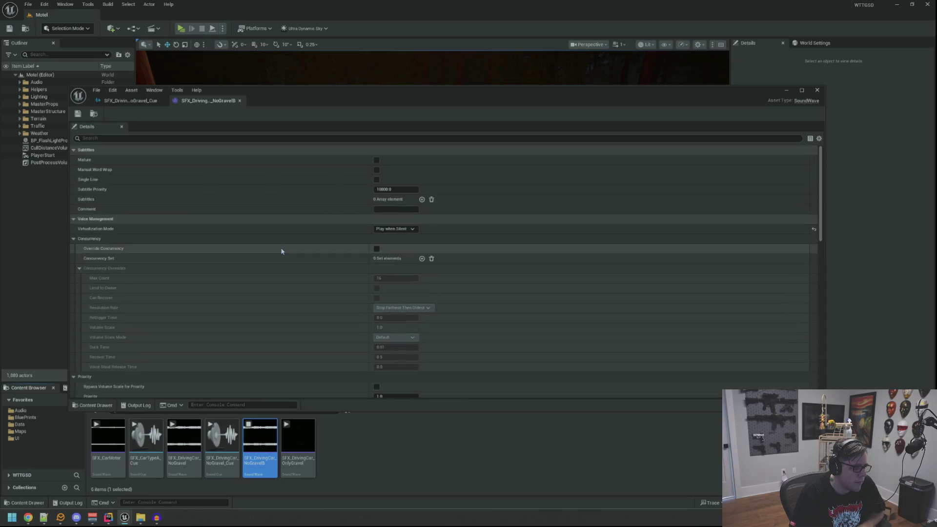
{"action": "scroll", "coordinate": [240, 240], "scroll_direction": "down", "scroll_amount": 10}
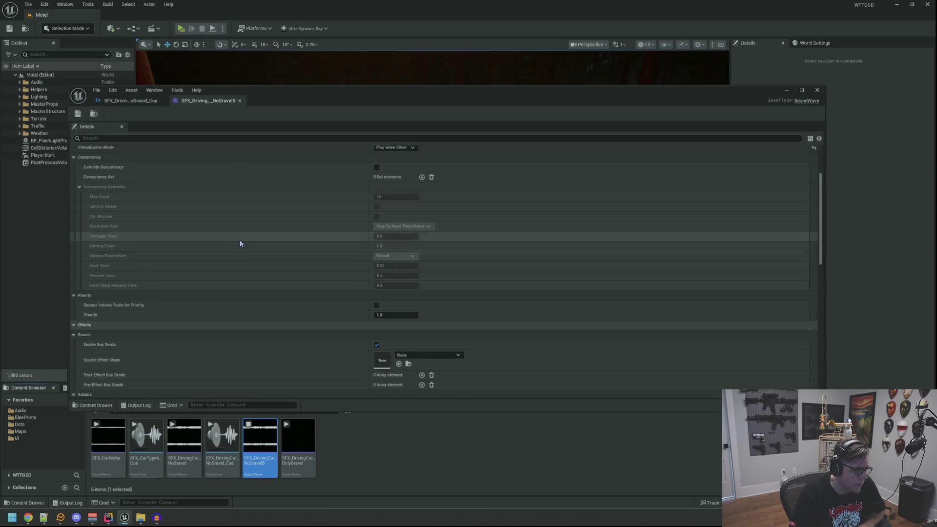
{"action": "scroll", "coordinate": [242, 240], "scroll_direction": "down", "scroll_amount": 10}
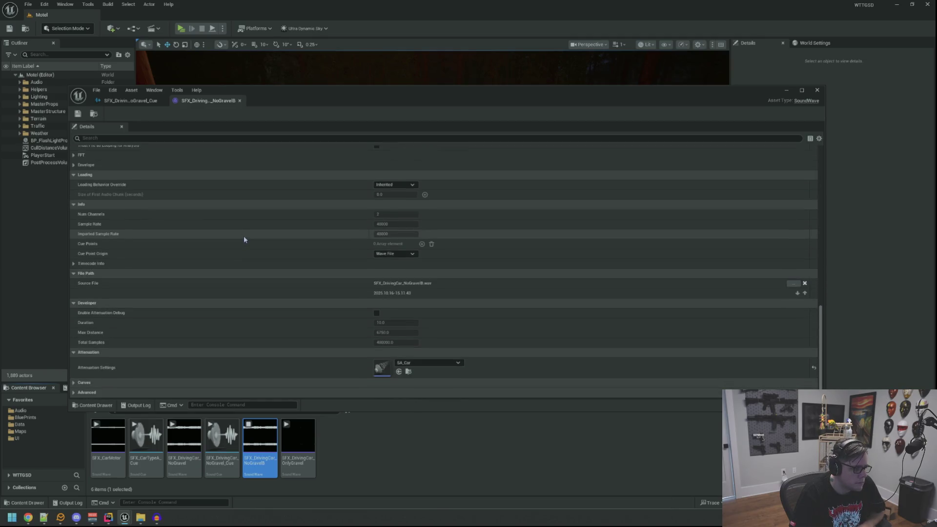
{"action": "scroll", "coordinate": [275, 285], "scroll_direction": "up", "scroll_amount": 10}
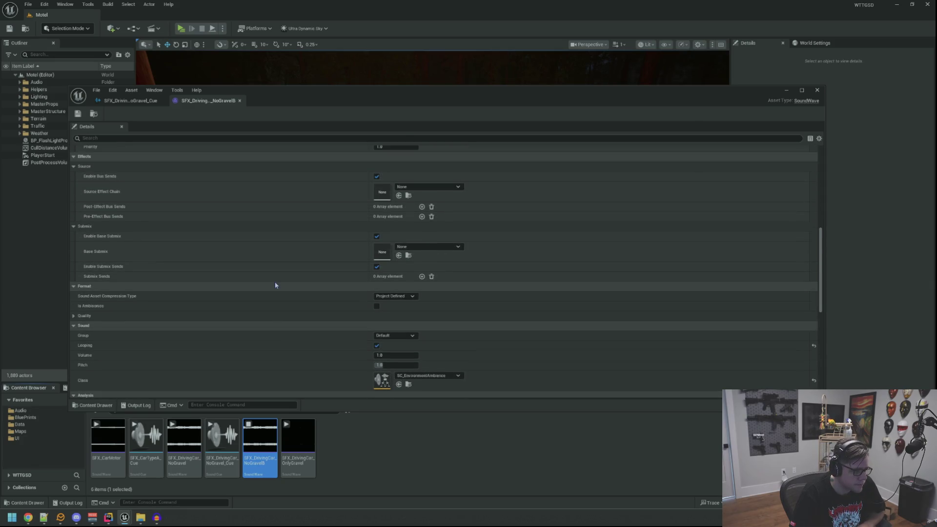
{"action": "scroll", "coordinate": [275, 285], "scroll_direction": "up", "scroll_amount": 1}
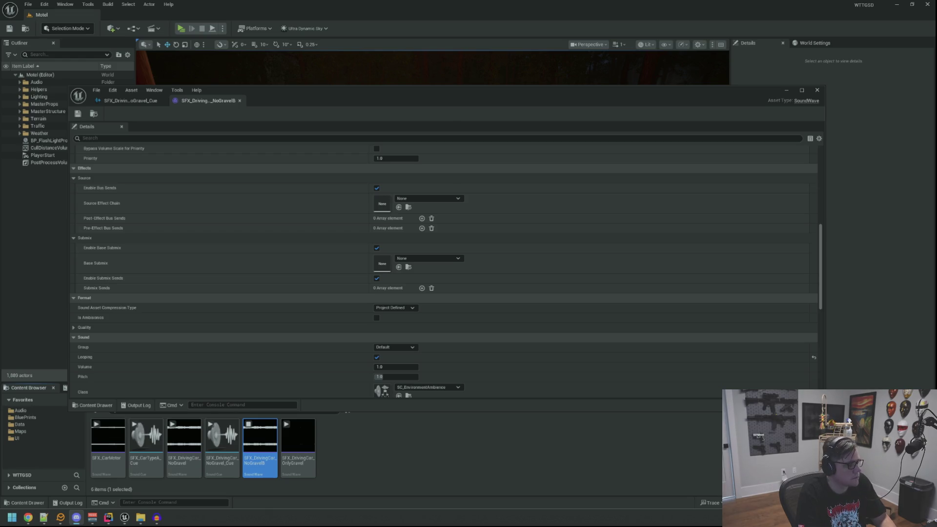
{"action": "left_click", "coordinate": [277, 337]}
- Expand the NoGravelB wave's Sound and Quality settings and stop its preview
{"action": "left_click", "coordinate": [277, 337]}
{"action": "scroll", "coordinate": [283, 334], "scroll_direction": "down", "scroll_amount": 1}
{"action": "left_click", "coordinate": [282, 316]}
{"action": "scroll", "coordinate": [271, 312], "scroll_direction": "down", "scroll_amount": 1}
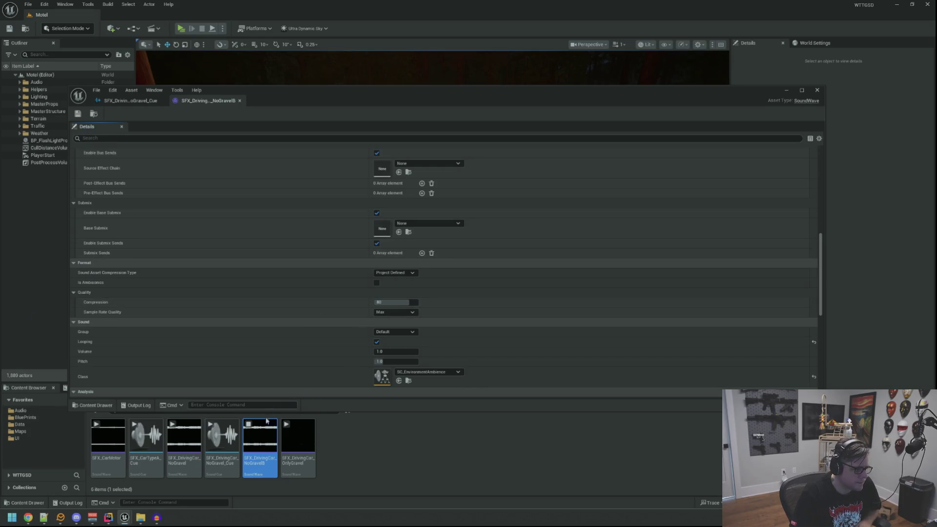
{"action": "left_click", "coordinate": [248, 424]}
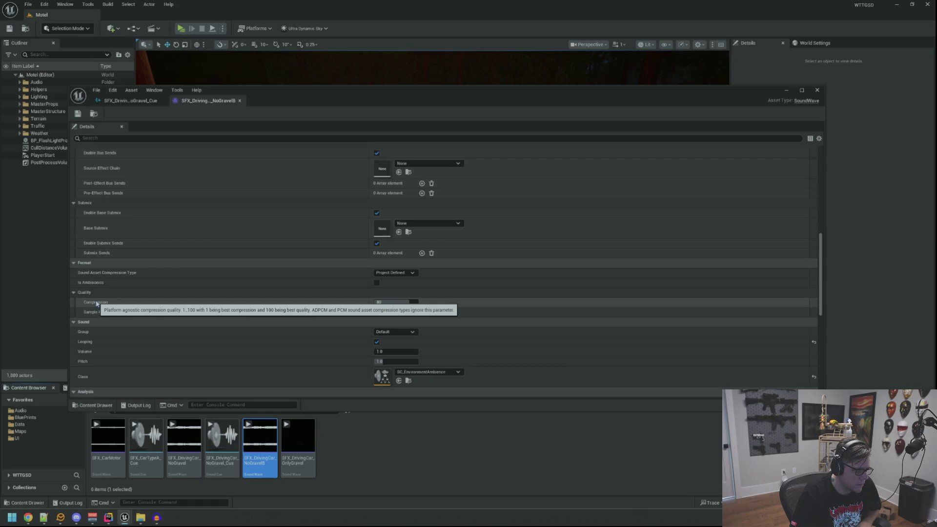
- Raise the wave's Compression Quality from 80 to 100, save it, and preview the result
{"action": "left_click_drag", "start_coordinate": [393, 302], "coordinate": [413, 304]}
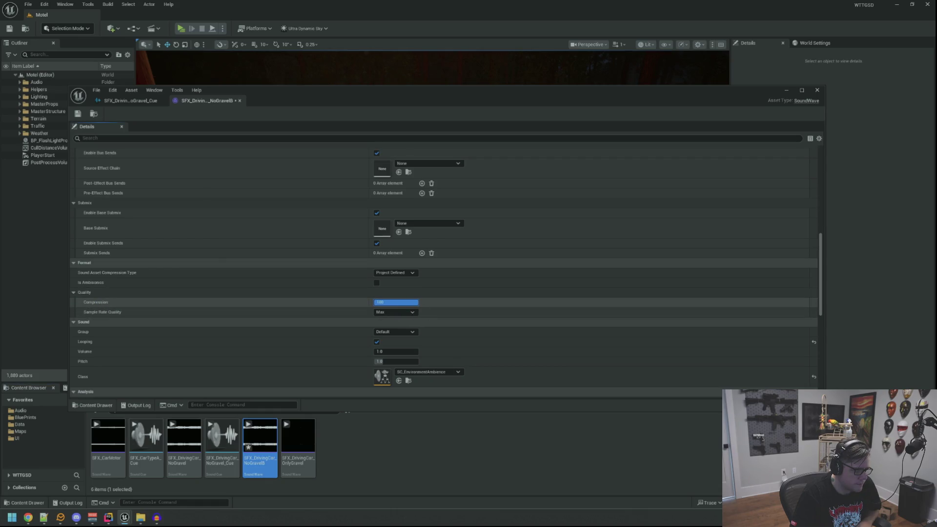
{"action": "left_click", "coordinate": [78, 115]}
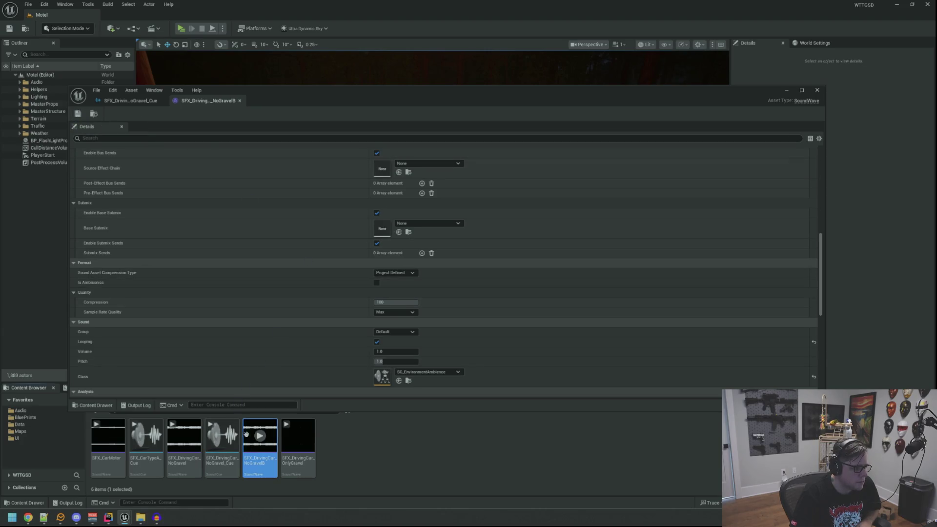
{"action": "left_click", "coordinate": [261, 435]}
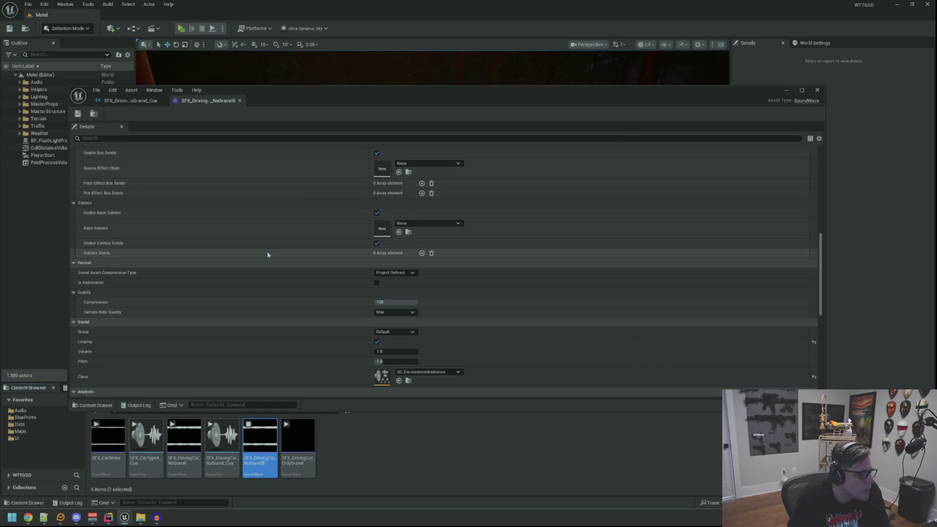
{"action": "scroll", "coordinate": [274, 276], "scroll_direction": "up", "scroll_amount": 5}
{"action": "scroll", "coordinate": [276, 281], "scroll_direction": "up", "scroll_amount": 2}
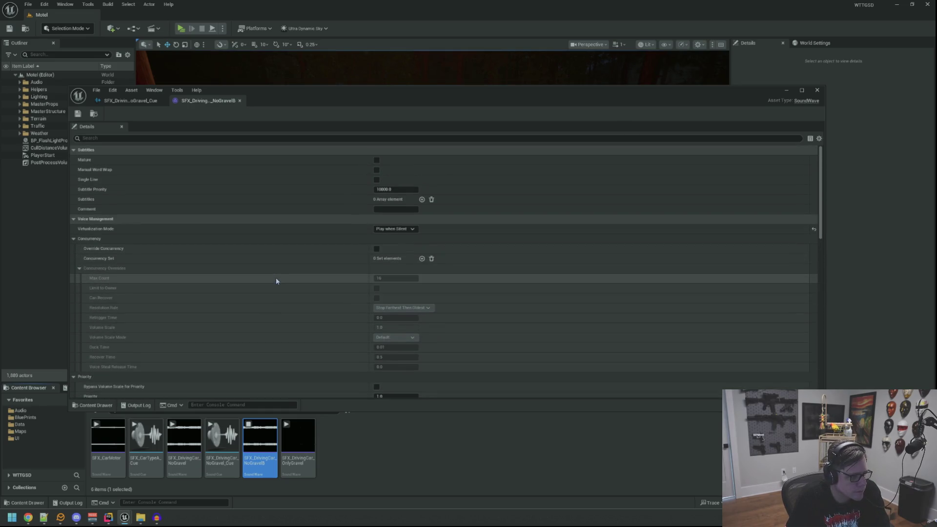
{"action": "scroll", "coordinate": [280, 271], "scroll_direction": "down", "scroll_amount": 3}
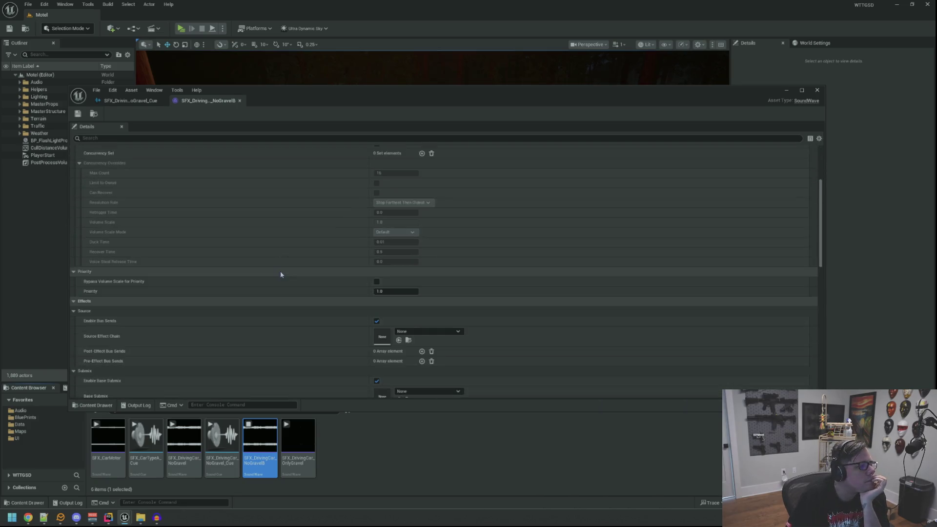
{"action": "scroll", "coordinate": [280, 271], "scroll_direction": "up", "scroll_amount": 3}
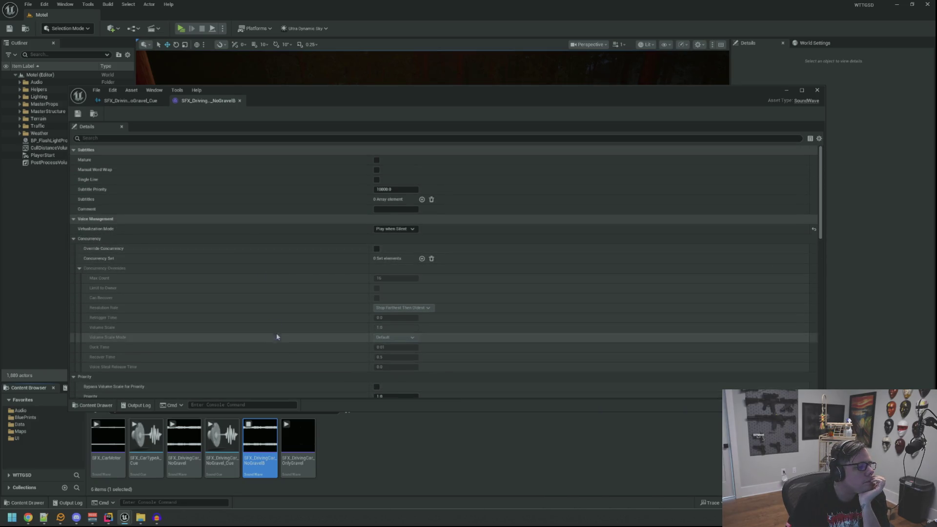
{"action": "left_click", "coordinate": [153, 105]}
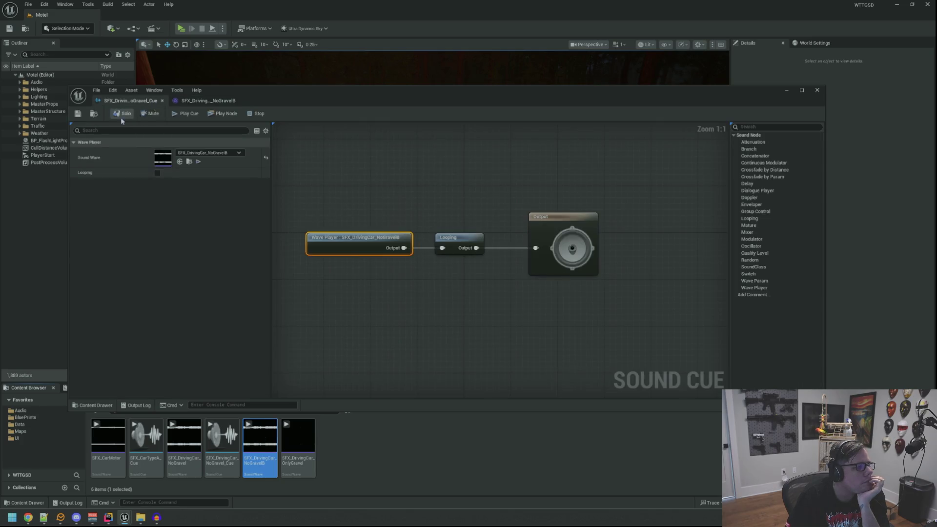
- Play the no-gravel cue and inspect its Sound Cue properties and Looping node settings
{"action": "left_click", "coordinate": [185, 113]}
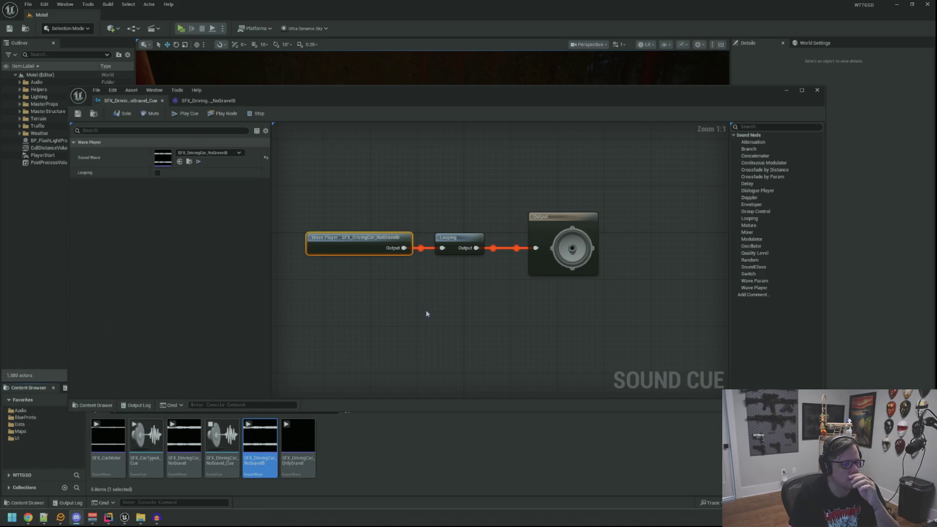
{"action": "left_click", "coordinate": [438, 308]}
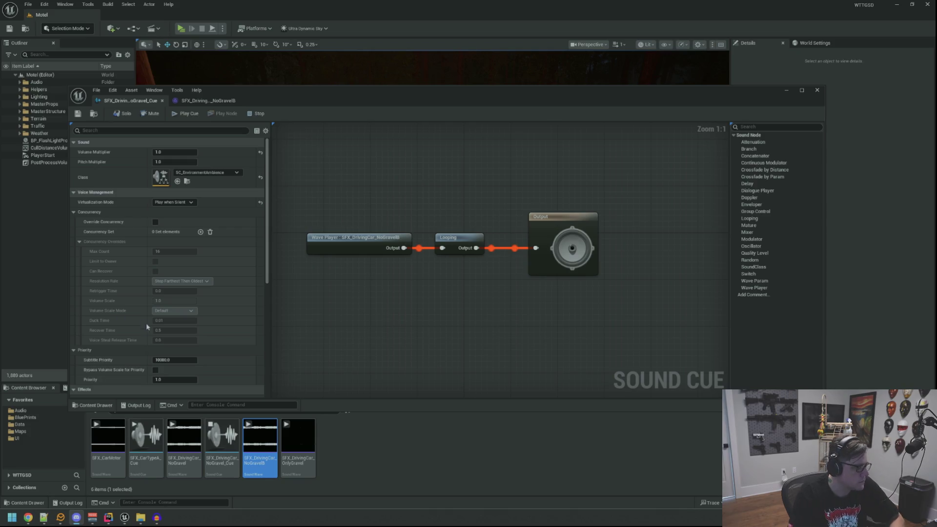
{"action": "left_click", "coordinate": [400, 322]}
{"action": "scroll", "coordinate": [234, 285], "scroll_direction": "down", "scroll_amount": 5}
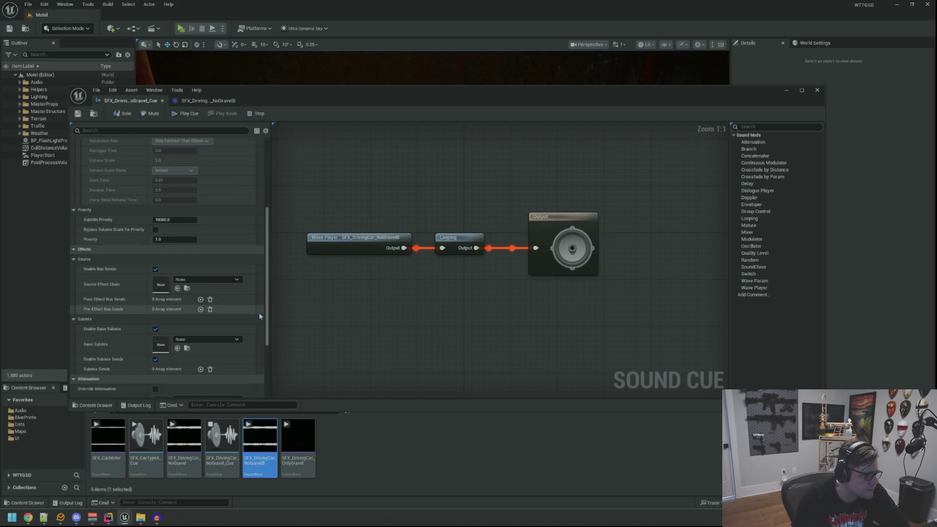
{"action": "scroll", "coordinate": [260, 316], "scroll_direction": "down", "scroll_amount": 4}
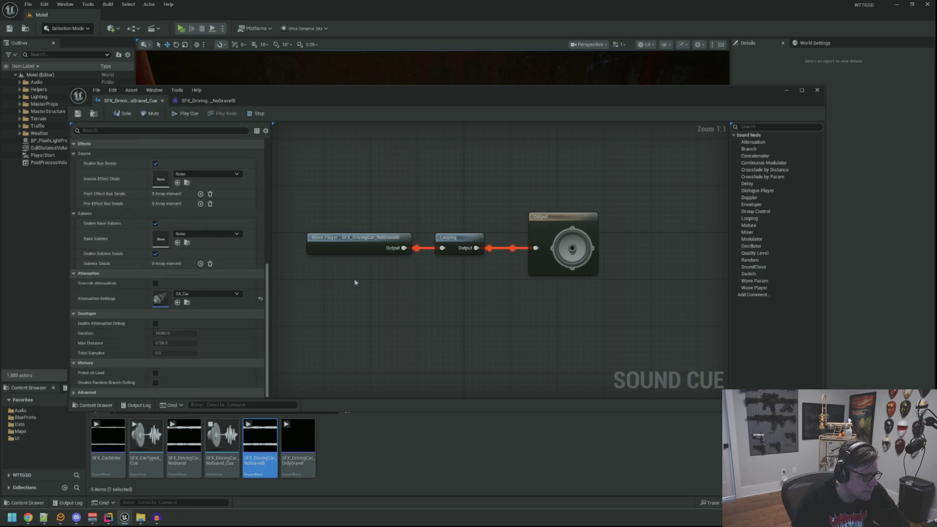
{"action": "left_click", "coordinate": [475, 237]}
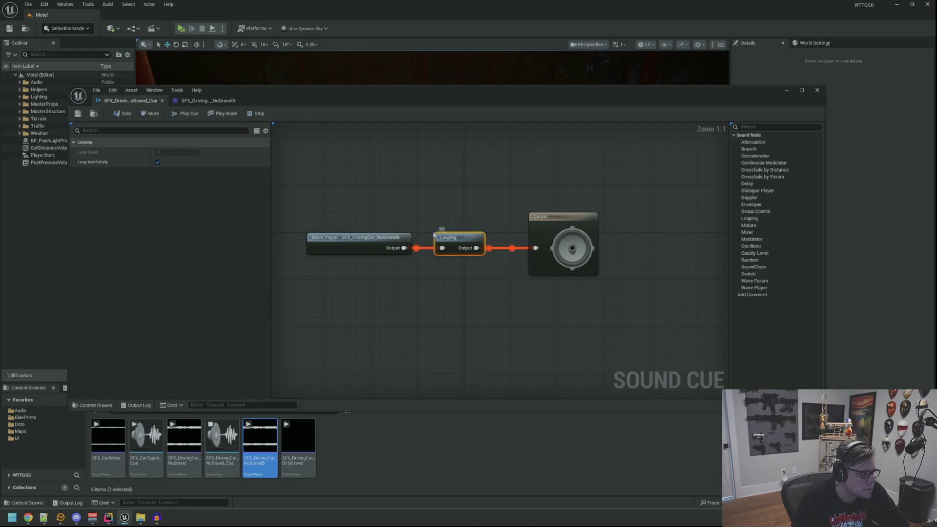
- Review the Output node details, stop the cue preview, and close the Sound Cue editor
{"action": "left_click", "coordinate": [560, 215]}
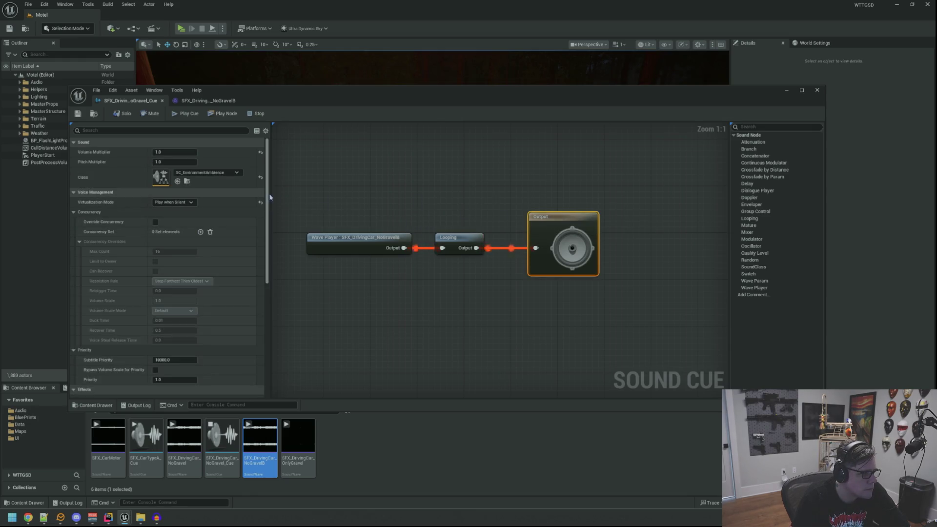
{"action": "scroll", "coordinate": [264, 305], "scroll_direction": "down", "scroll_amount": 7}
{"action": "scroll", "coordinate": [263, 305], "scroll_direction": "up", "scroll_amount": 7}
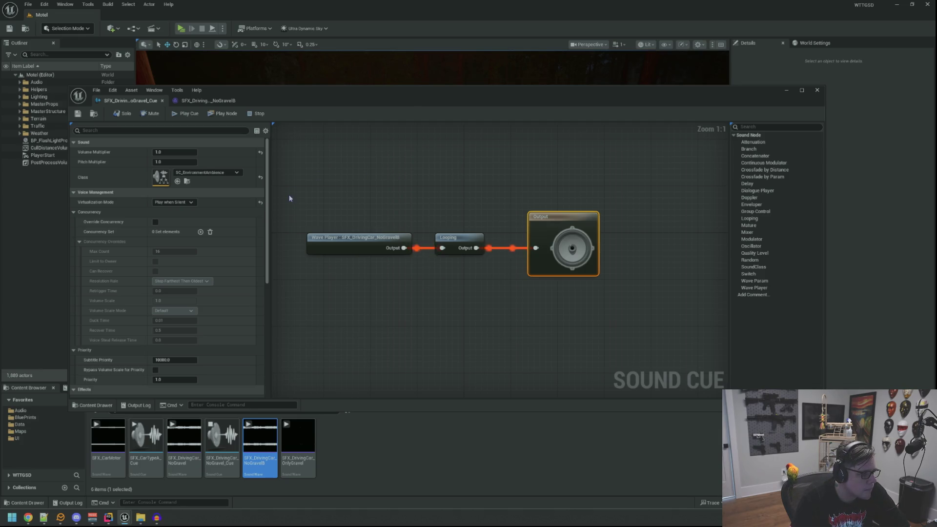
{"action": "mouse_move", "coordinate": [268, 205]}
{"action": "left_mouse_down"}
{"action": "mouse_move", "coordinate": [266, 332]}
{"action": "mouse_move", "coordinate": [267, 151]}
{"action": "left_mouse_up"}
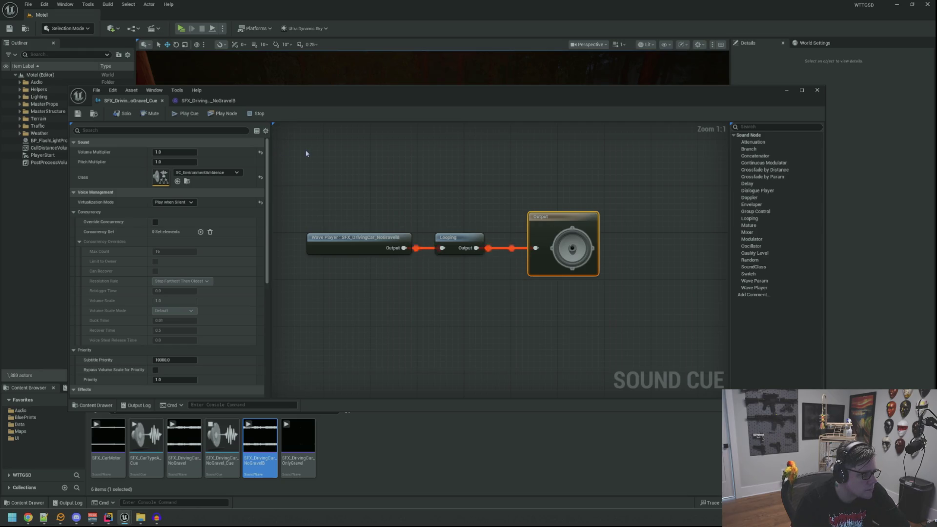
{"action": "left_click", "coordinate": [261, 116]}
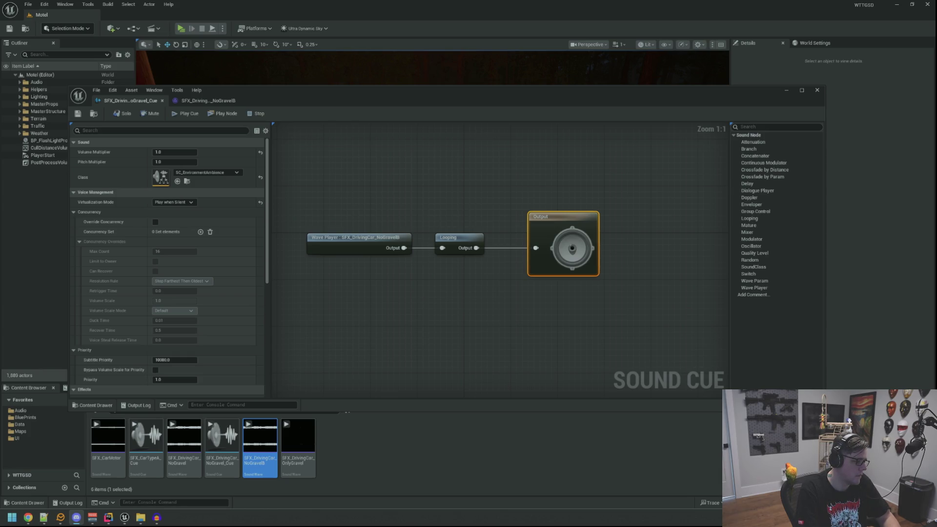
{"action": "left_click", "coordinate": [549, 194]}
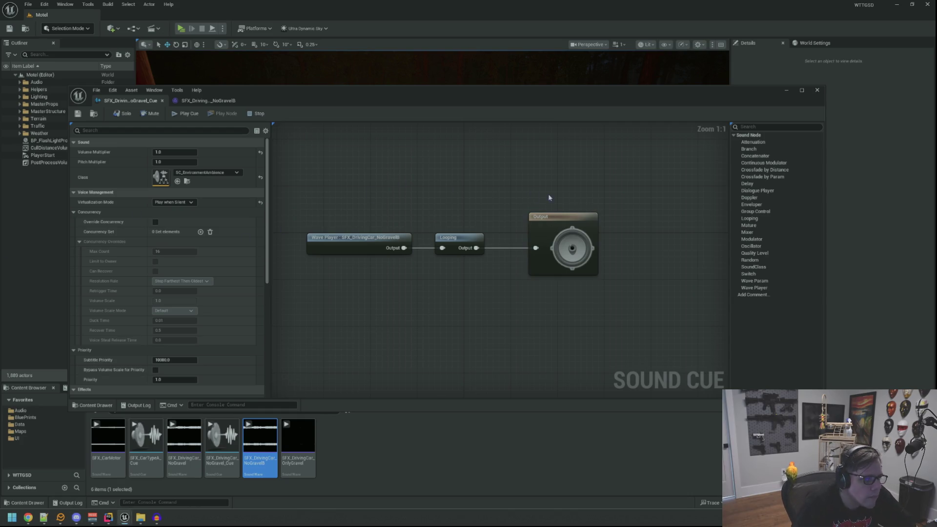
{"action": "left_click", "coordinate": [817, 90]}
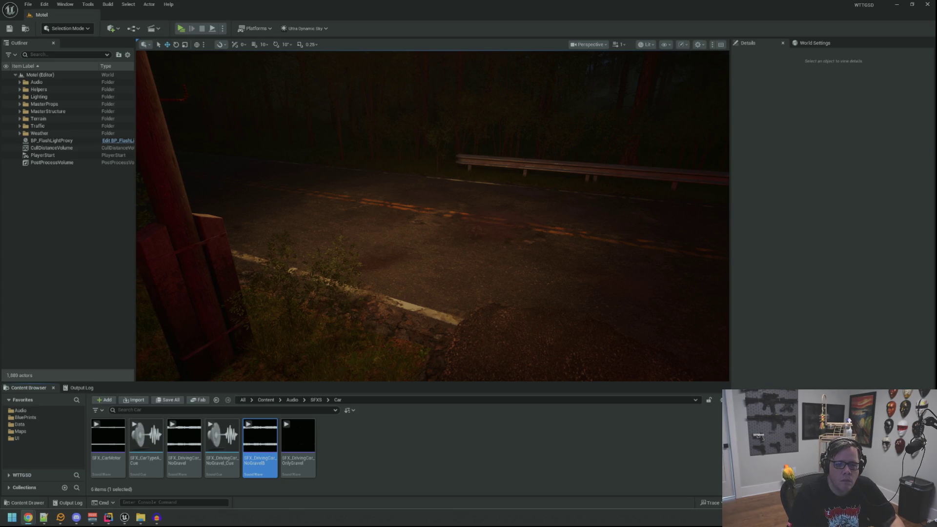
{"action": "key", "text": "alt+Tab"}
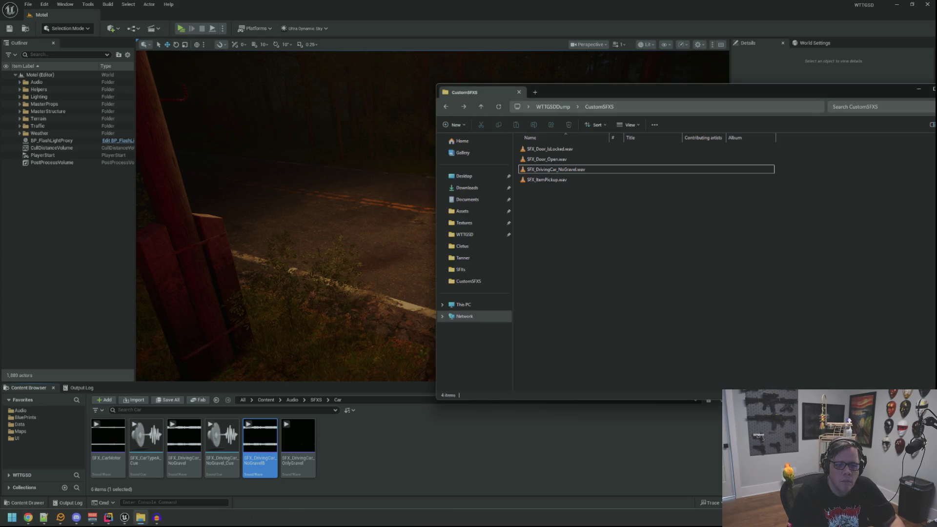
- Close the CustomSFXS folder window and the SFX_DrivingCar_NoGravel Audacity project without saving
{"action": "key", "text": "alt+F4"}
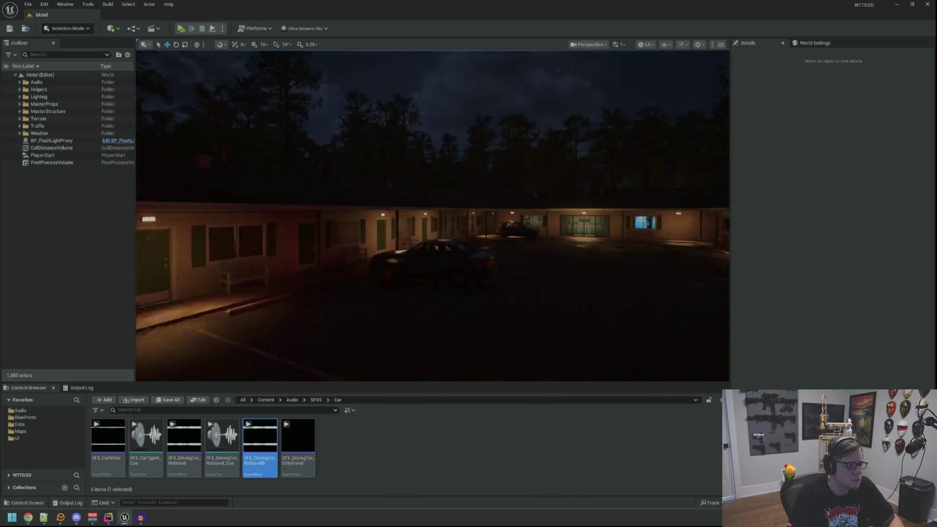
{"action": "left_click", "coordinate": [123, 519]}
{"action": "left_click", "coordinate": [141, 519]}
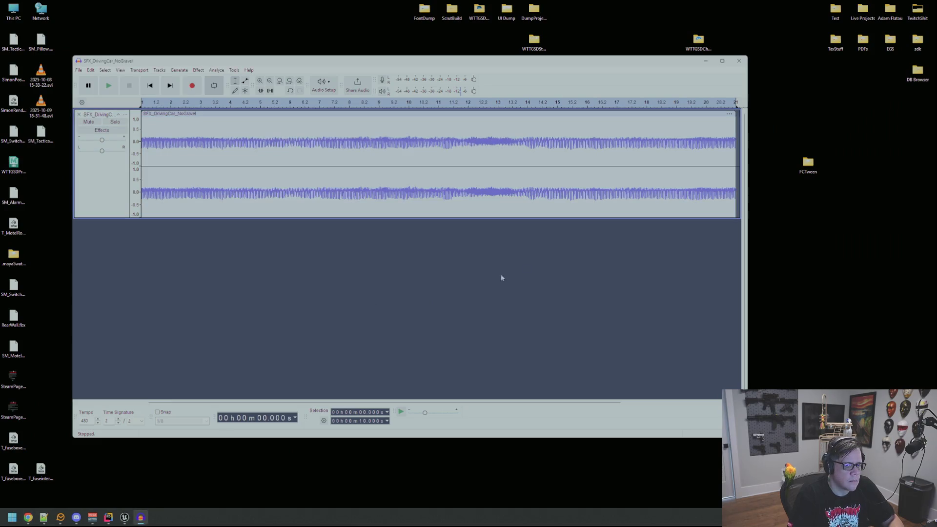
{"action": "key", "text": "alt+F4"}
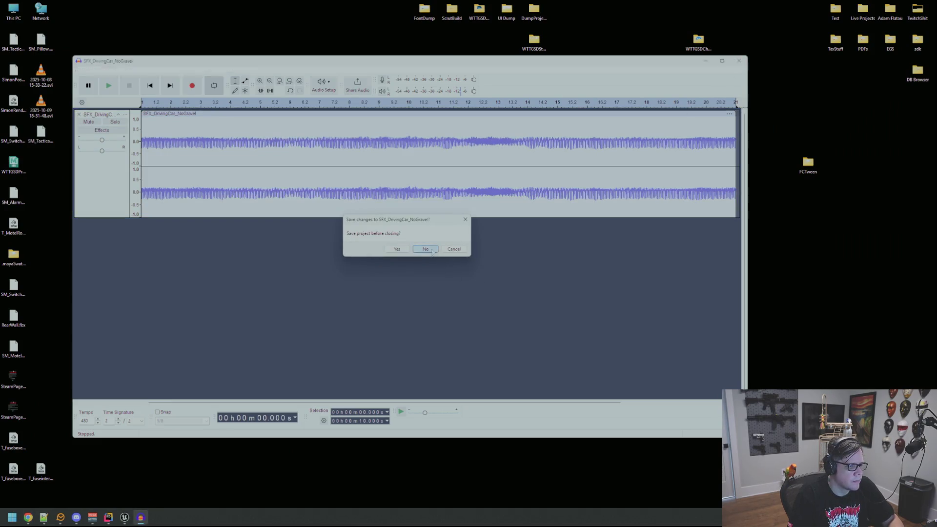
{"action": "left_click", "coordinate": [425, 249]}
- Switch back to the Unreal motel level and bring up the Voicemeeter mixer
{"action": "left_click", "coordinate": [109, 517]}
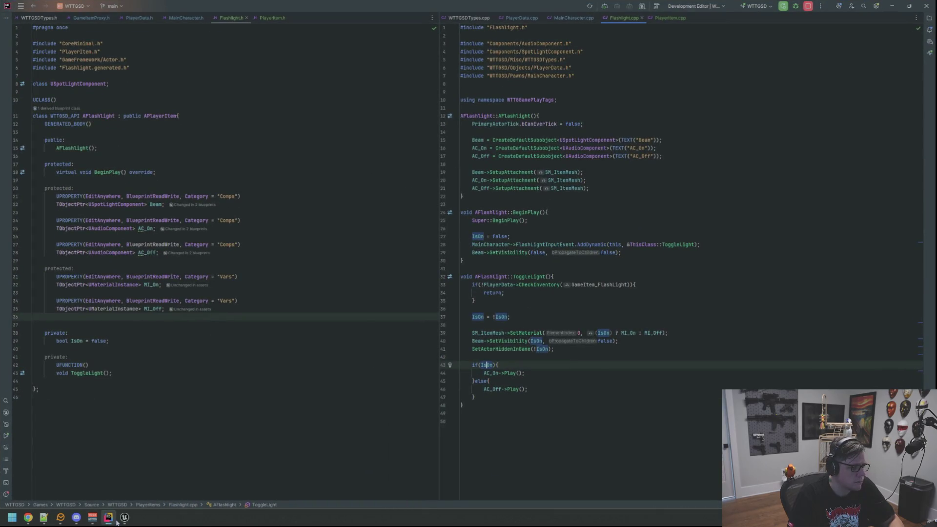
{"action": "left_click", "coordinate": [123, 520]}
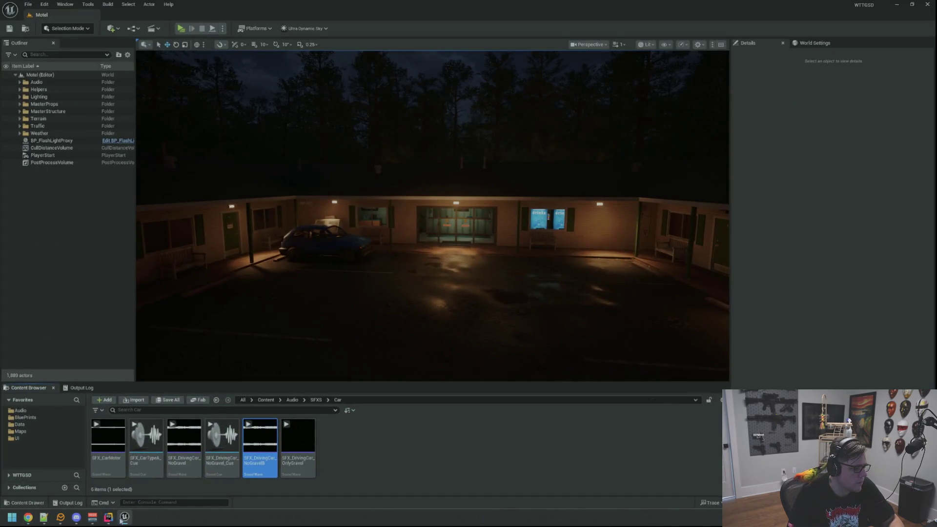
{"action": "left_click", "coordinate": [123, 518]}
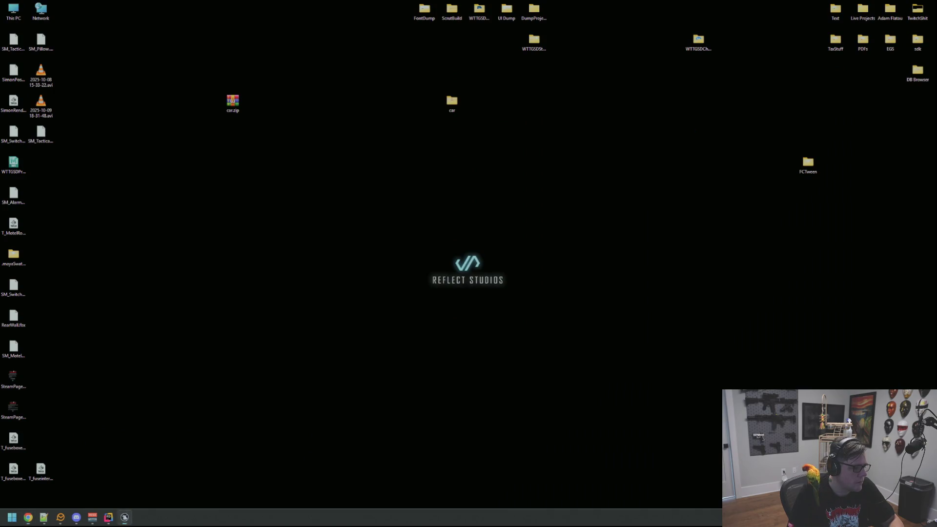
{"action": "left_click", "coordinate": [124, 518]}
{"action": "left_click", "coordinate": [92, 517]}
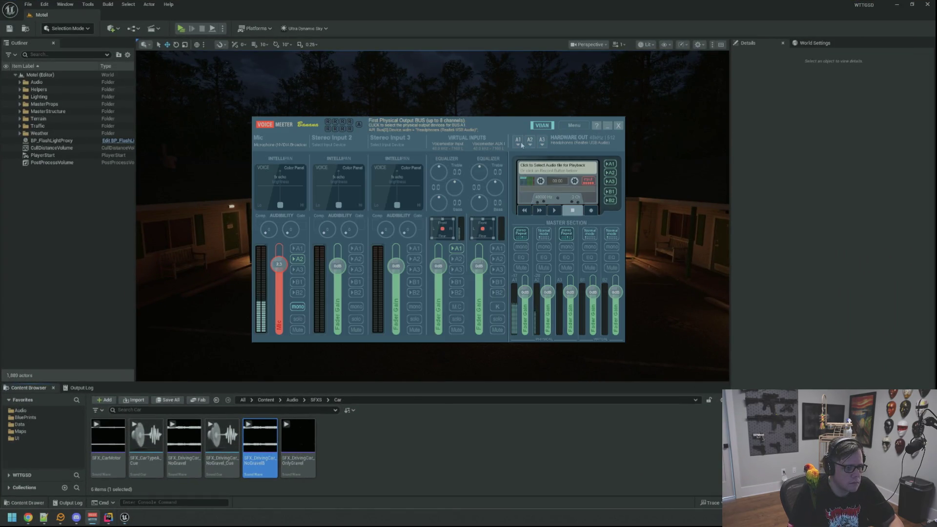
- Route Voicemeeter's A1 output to Speakers (Realtek USB Audio) and minimize the mixer
{"action": "left_click", "coordinate": [518, 141]}
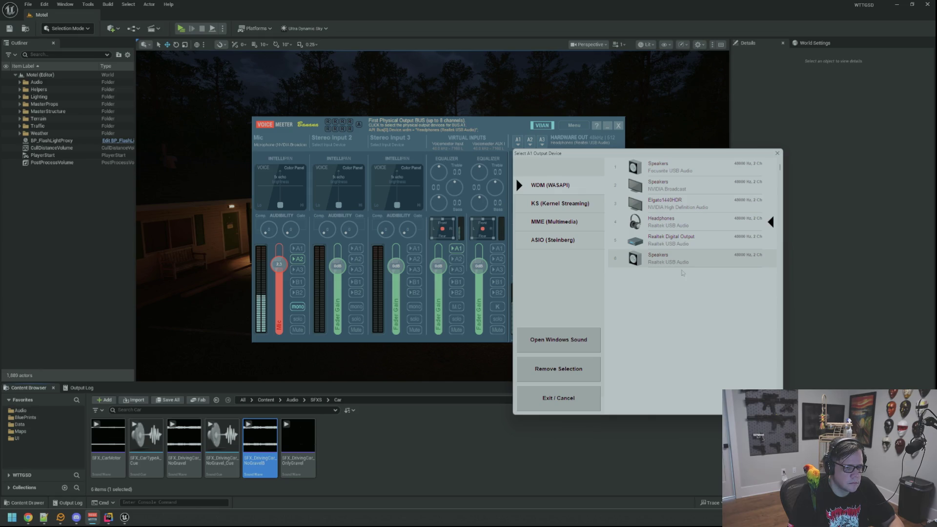
{"action": "left_click", "coordinate": [678, 261]}
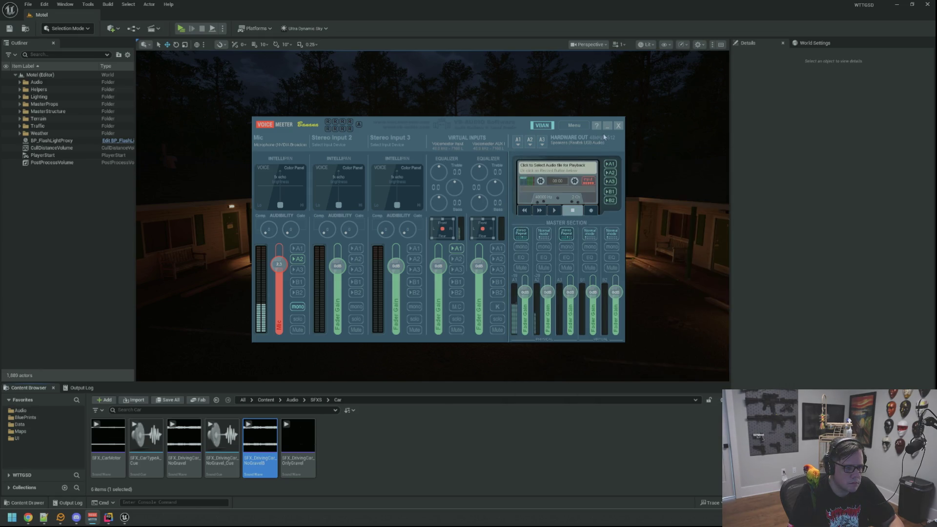
{"action": "left_click", "coordinate": [608, 125]}
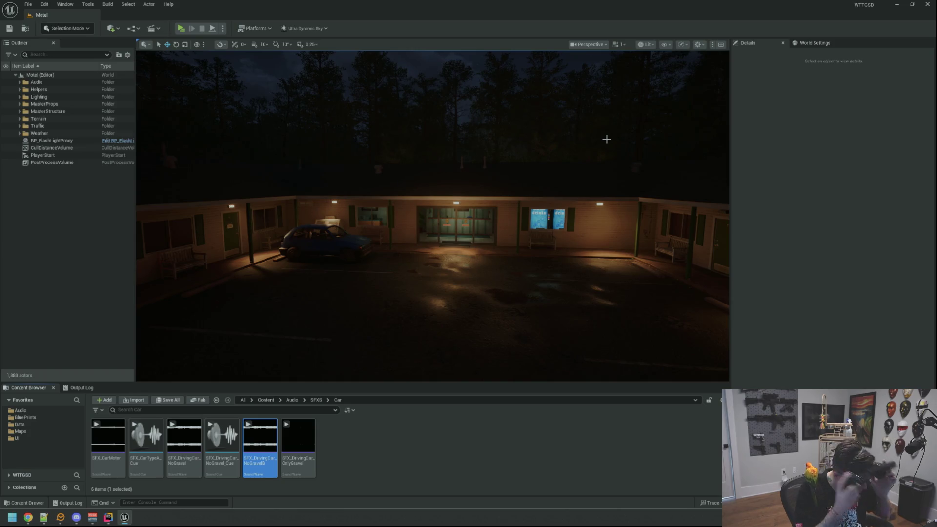
{"action": "mouse_move", "coordinate": [606, 139]}
{"action": "left_mouse_down"}
{"action": "mouse_move", "coordinate": [596, 115]}
{"action": "mouse_move", "coordinate": [607, 86]}
{"action": "mouse_move", "coordinate": [527, 207]}
{"action": "mouse_move", "coordinate": [221, 338]}
{"action": "mouse_move", "coordinate": [200, 317]}
{"action": "left_mouse_up"}
- Show the Output Log, then start a Play-in-Editor session with Alt+P
{"action": "left_click", "coordinate": [81, 387]}
{"action": "scroll", "coordinate": [357, 268], "scroll_direction": "down", "scroll_amount": 3}
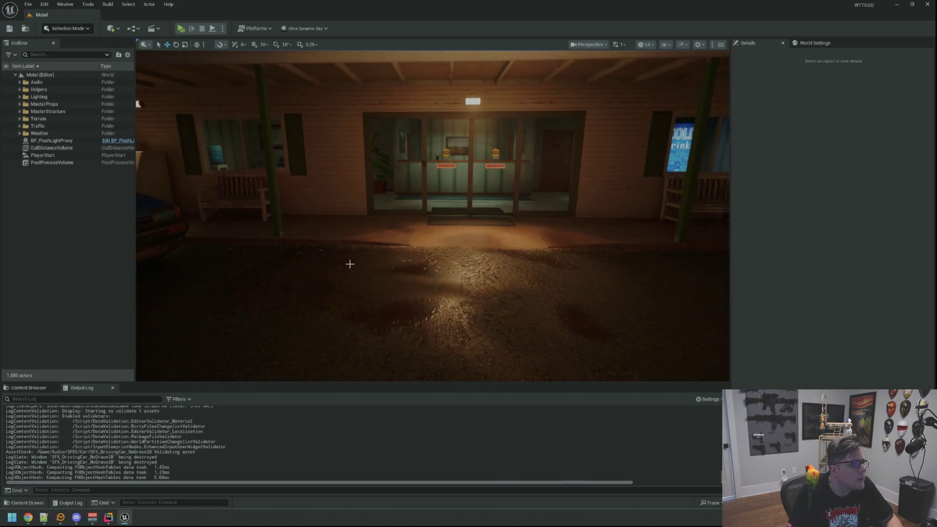
{"action": "key", "text": "alt+p"}
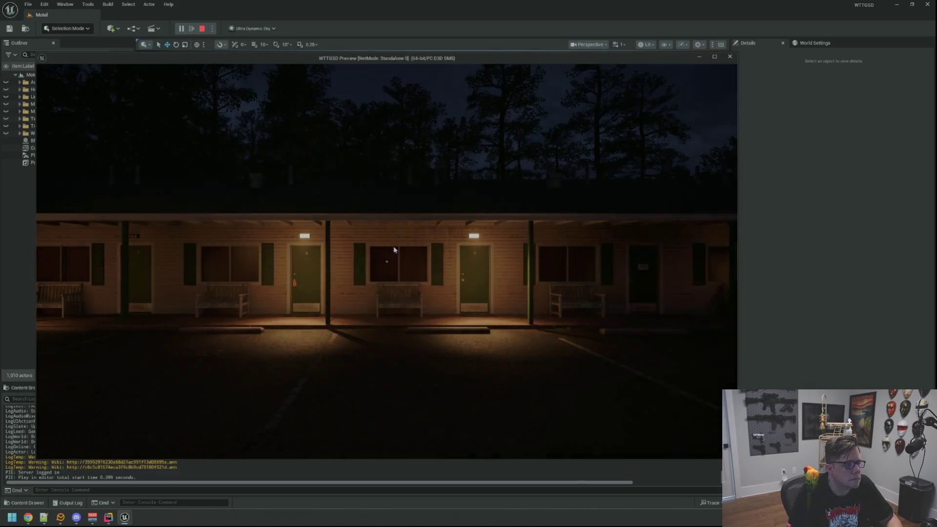
- Walk through the Private door to the office counter, pick up the flashlight and switch it on
{"action": "key", "text": "w"}
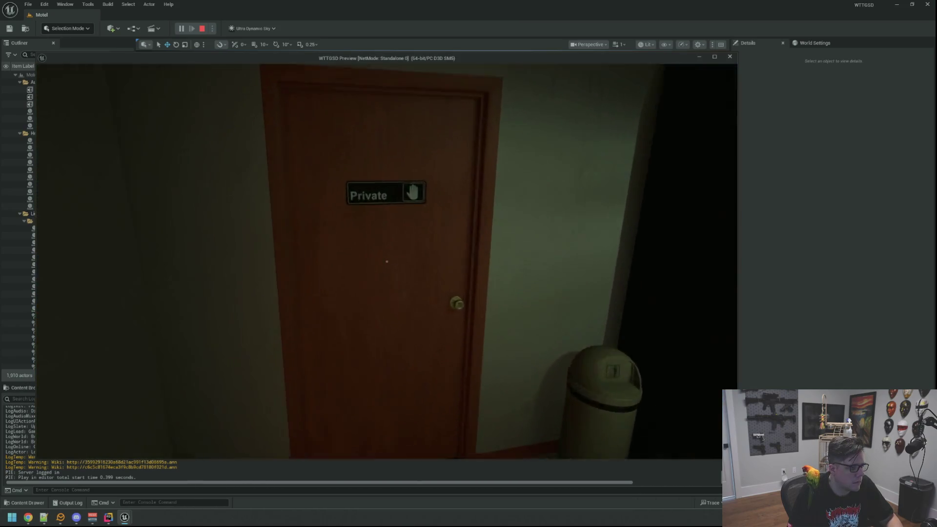
{"action": "left_click", "coordinate": [387, 261]}
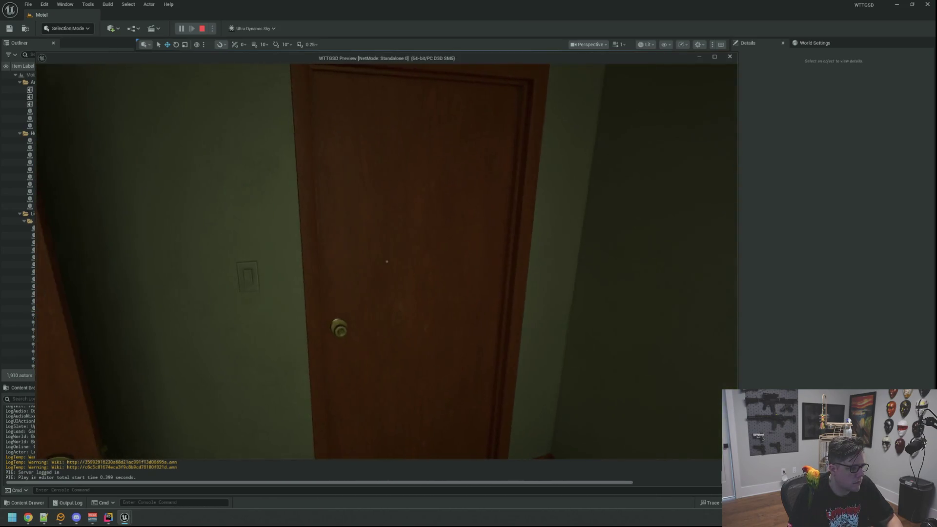
{"action": "left_click", "coordinate": [387, 262]}
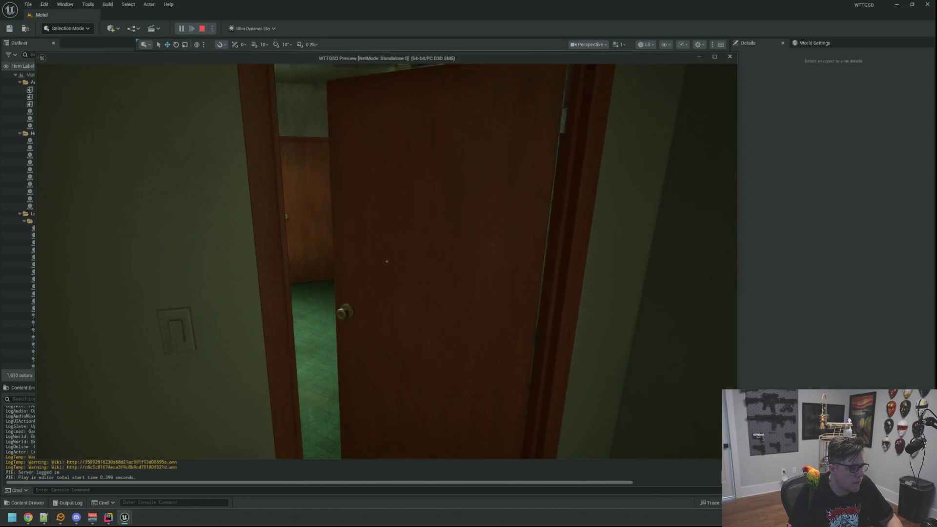
{"action": "key", "text": "w"}
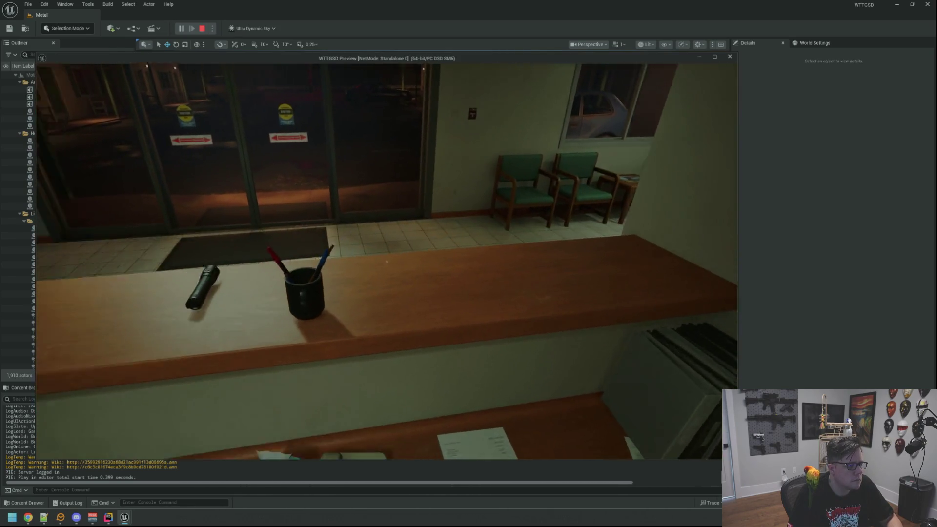
{"action": "left_click", "coordinate": [386, 261]}
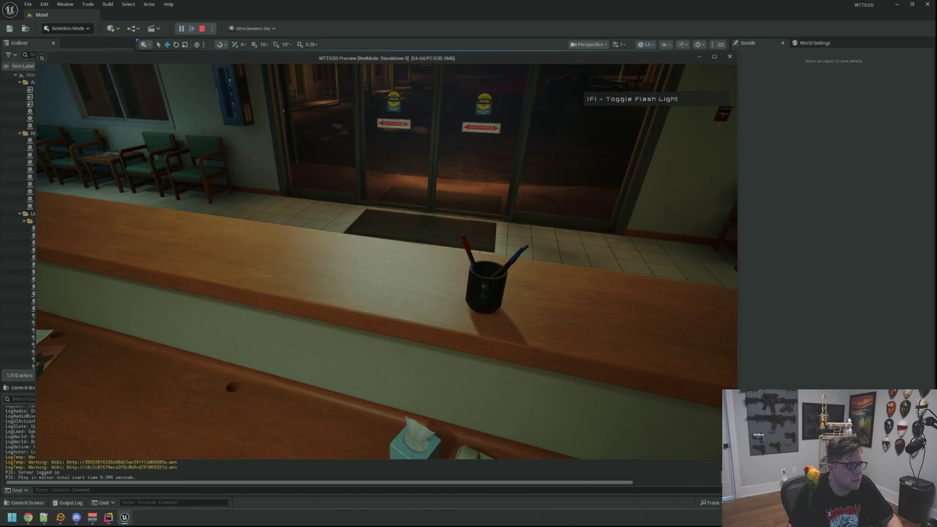
{"action": "key", "text": "f"}
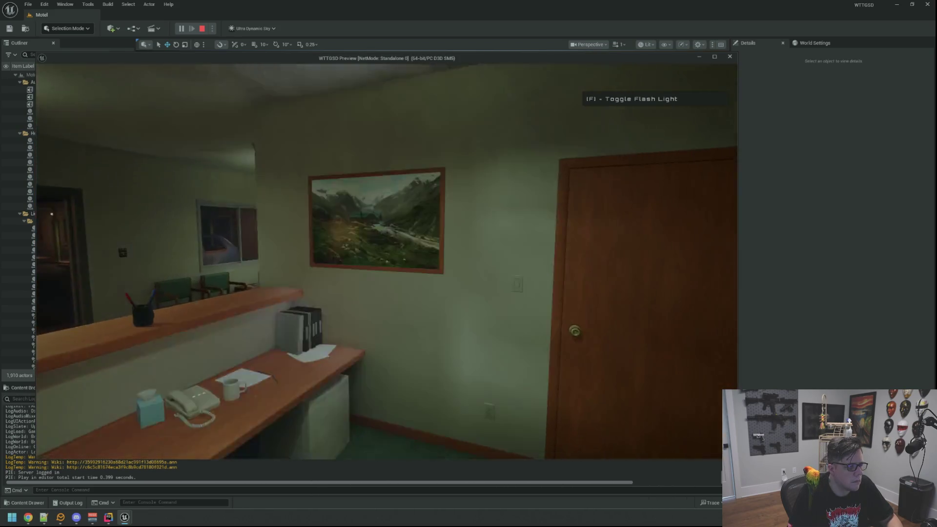
- Explore the hallway, storage room, office and restroom, then walk the outside alley past the pallets
{"action": "key", "text": "w"}
{"action": "key", "text": "w"}
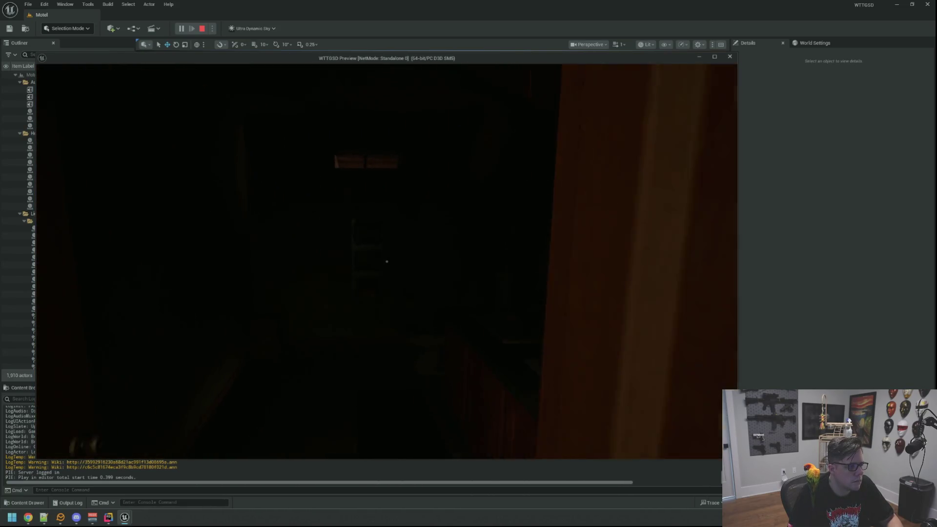
{"action": "key", "text": "f"}
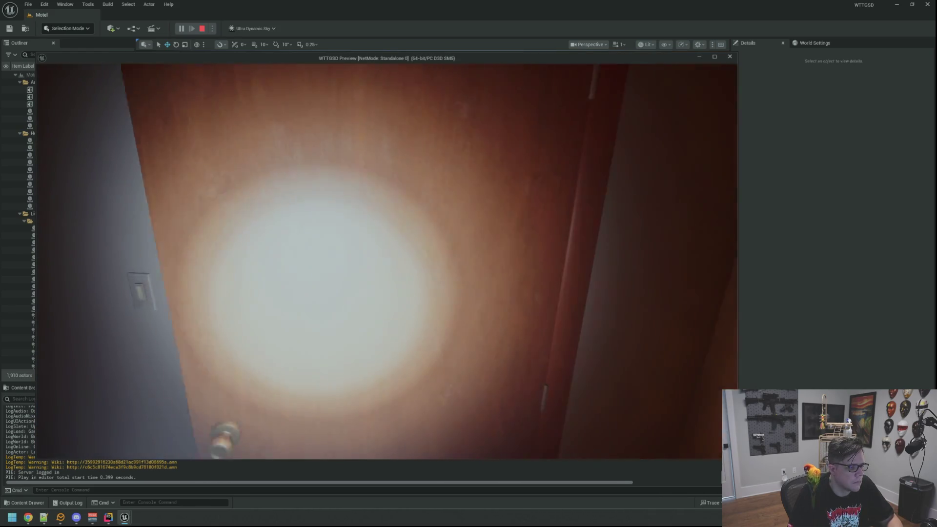
{"action": "left_click", "coordinate": [387, 261]}
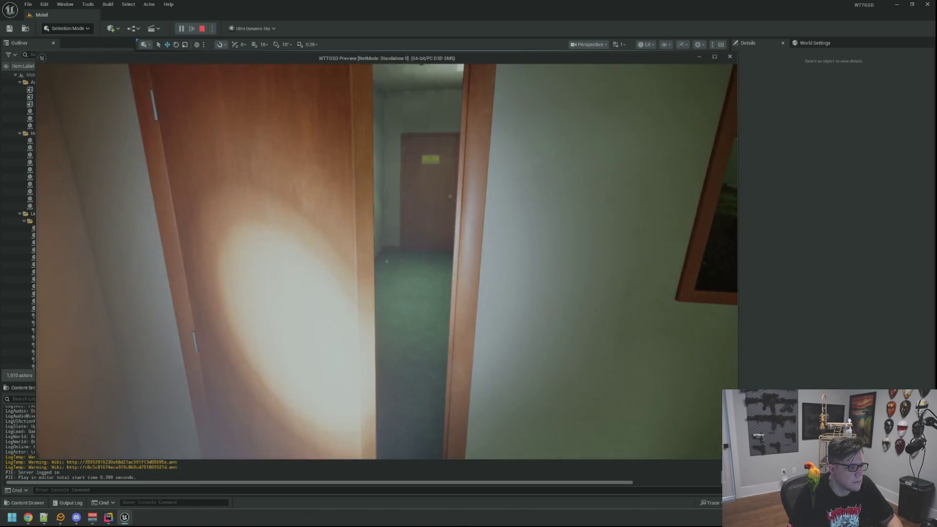
{"action": "key", "text": "w"}
{"action": "mouse_move", "coordinate": [386, 261]}
{"action": "key", "text": "w"}
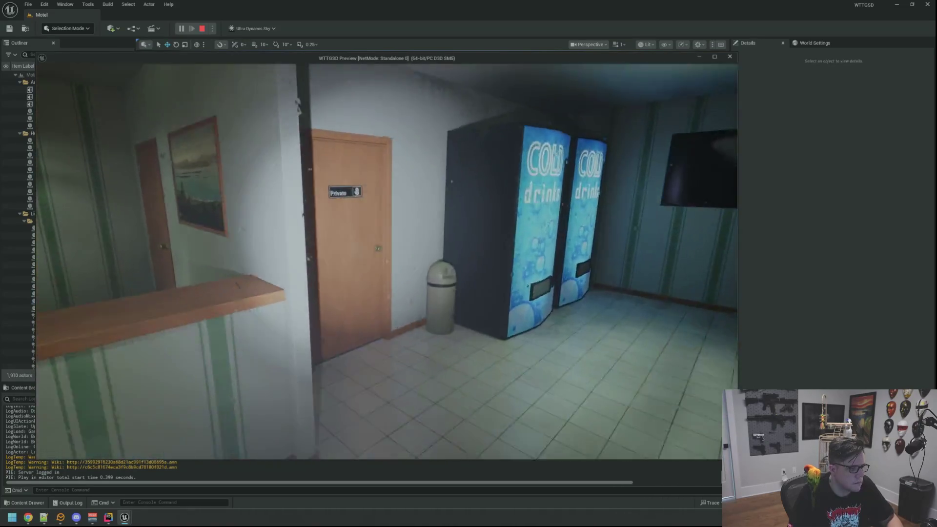
{"action": "key", "text": "w"}
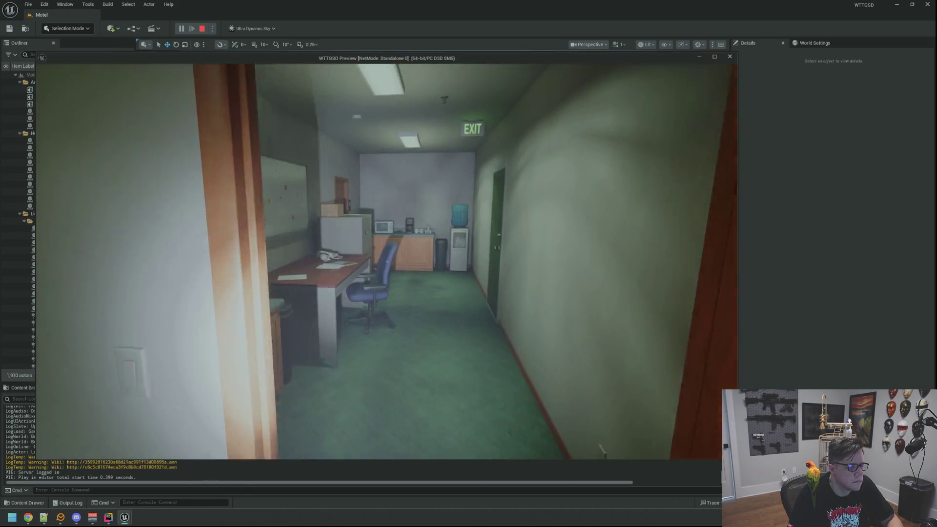
{"action": "key", "text": "e"}
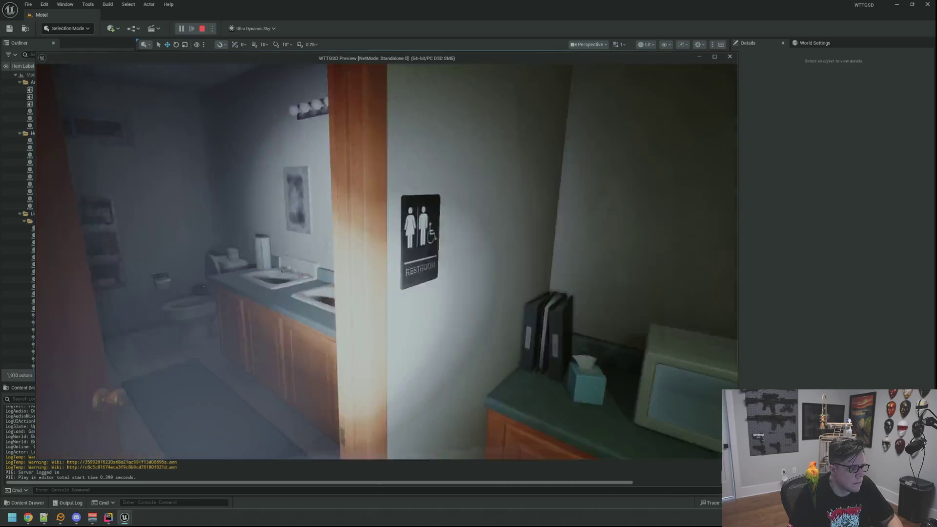
{"action": "key", "text": "w"}
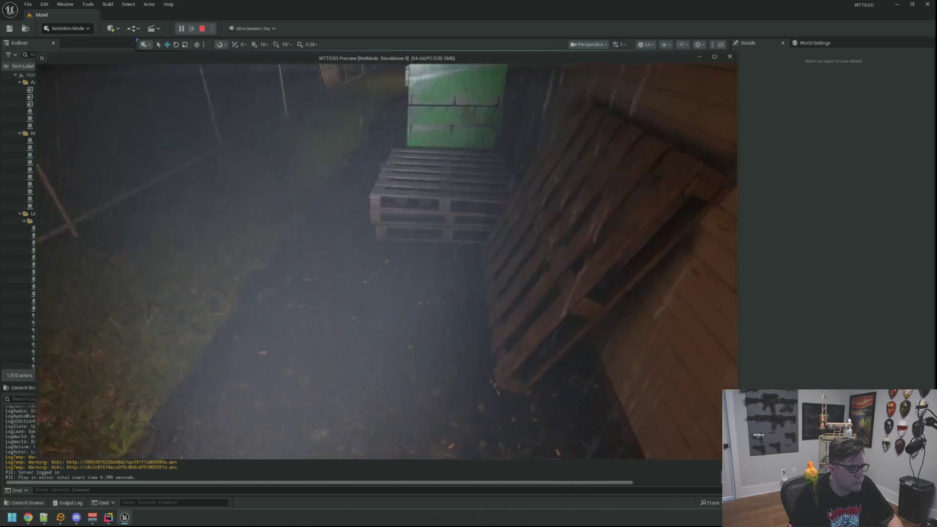
- Go through the green door and the Electrical Room, then walk past the dumpster along the fence
{"action": "key", "text": "e"}
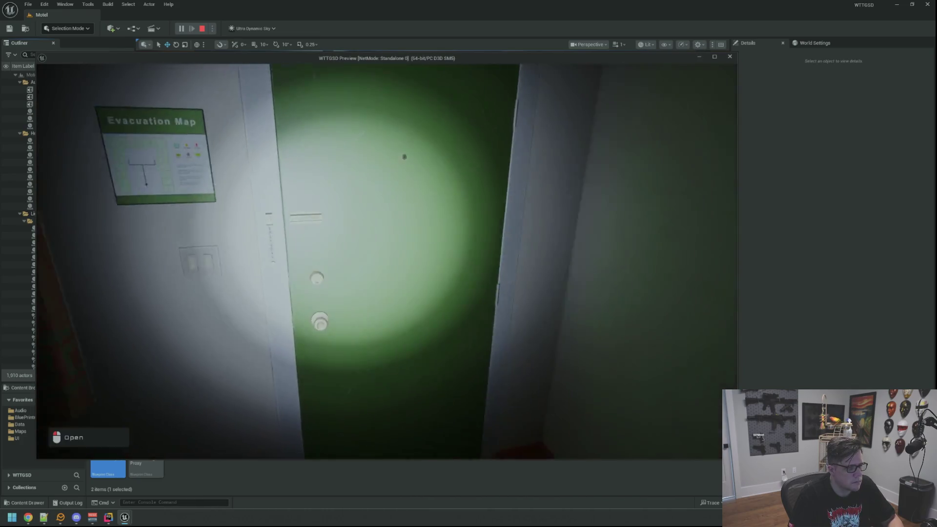
{"action": "left_click", "coordinate": [404, 157]}
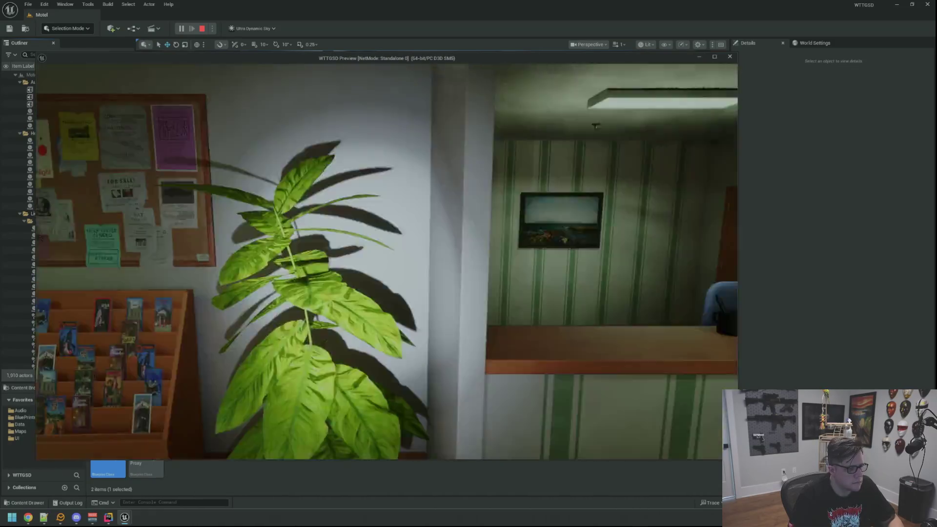
{"action": "key", "text": "w"}
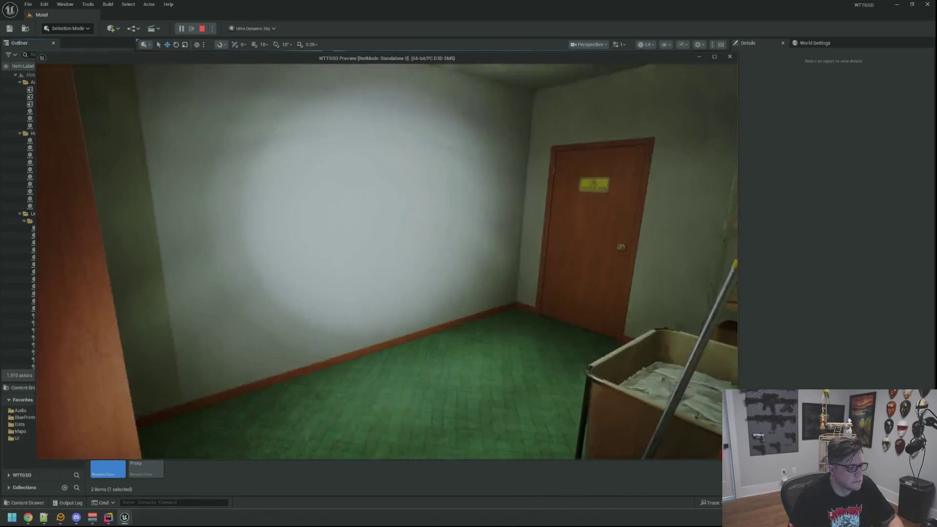
{"action": "key", "text": "w"}
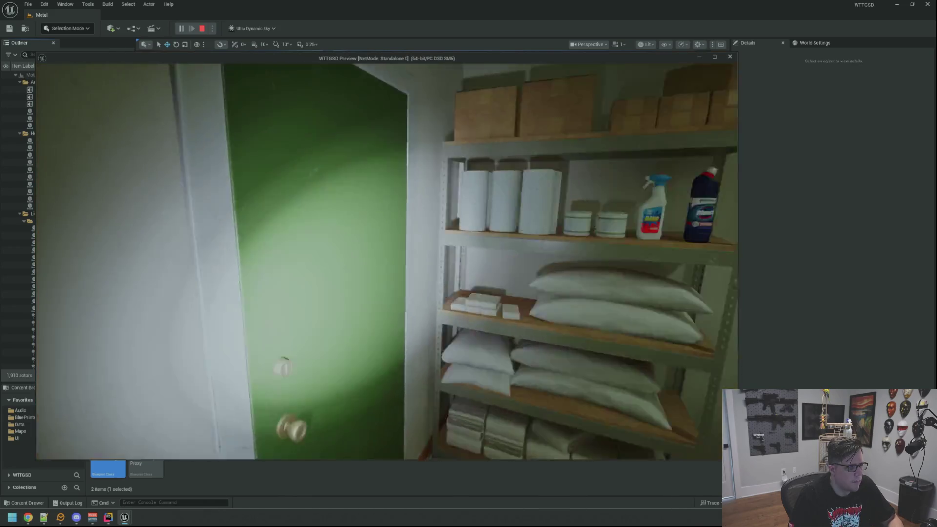
{"action": "key", "text": "w"}
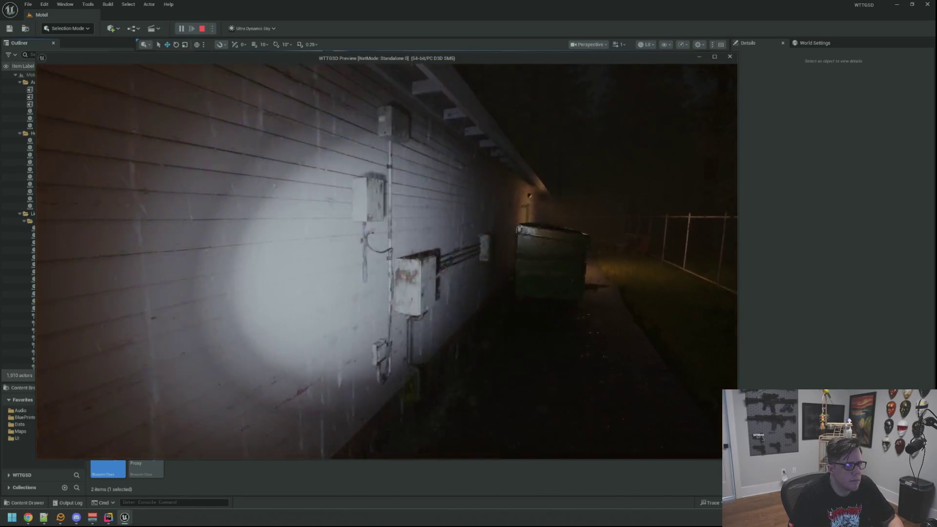
{"action": "key", "text": "w"}
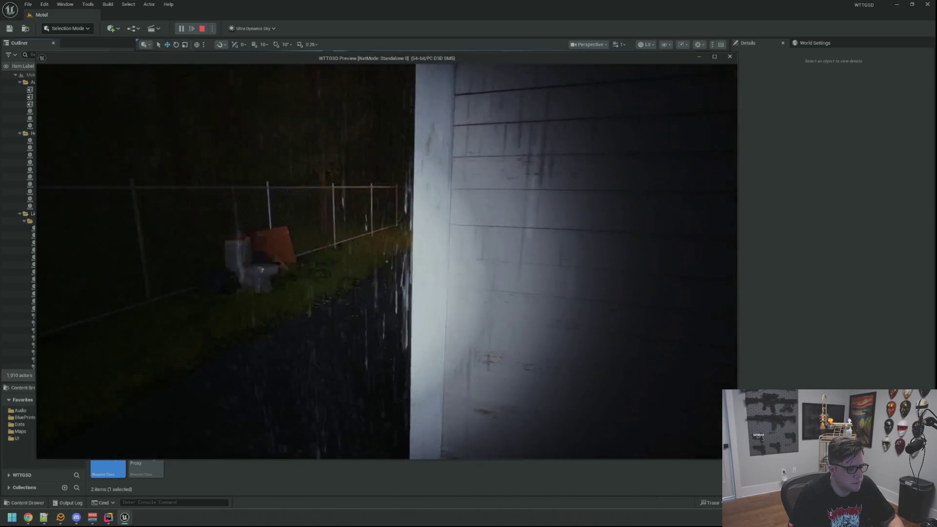
- Walk back through the office and lobby, out the glass doors, and along the walkway past the van
{"action": "key", "text": "w"}
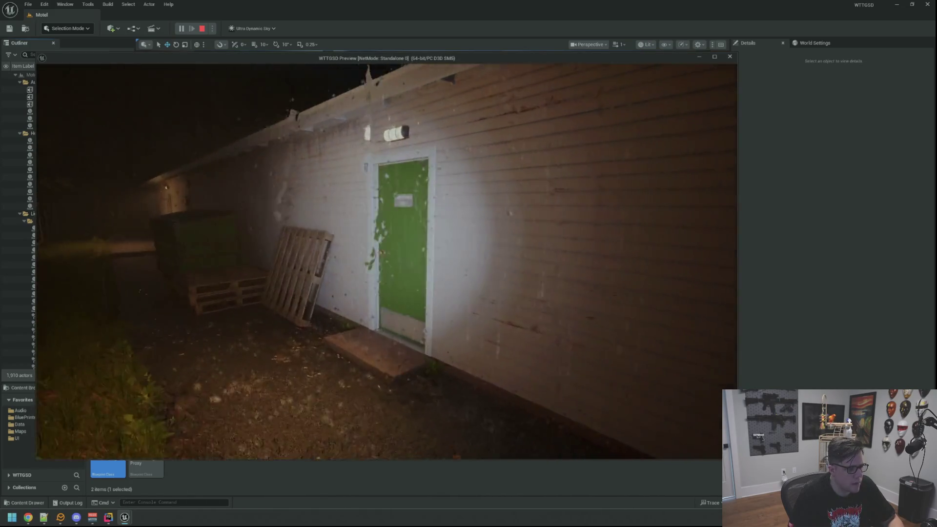
{"action": "key", "text": "w"}
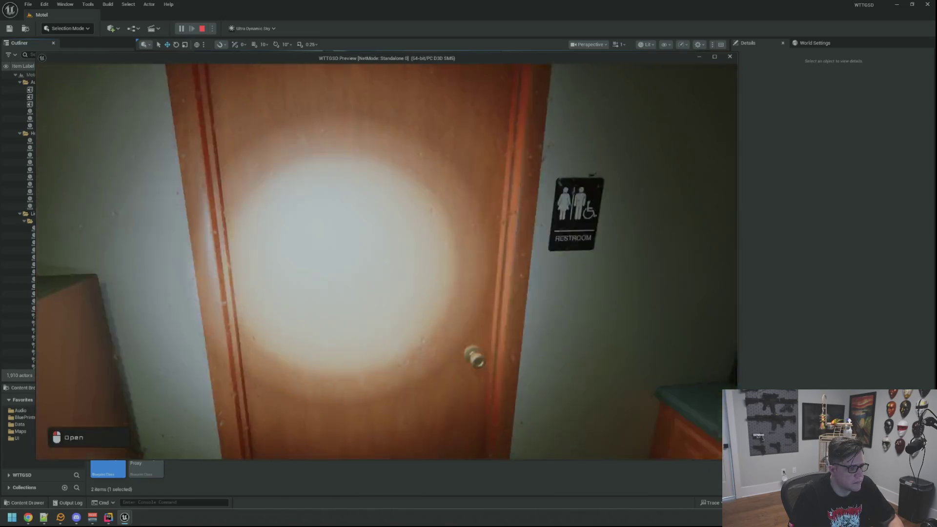
{"action": "key", "text": "w"}
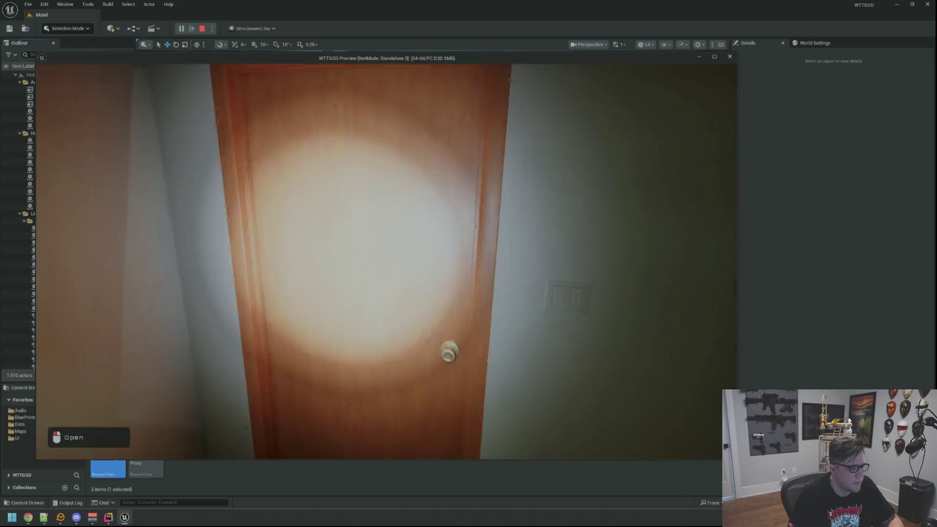
{"action": "key", "text": "w"}
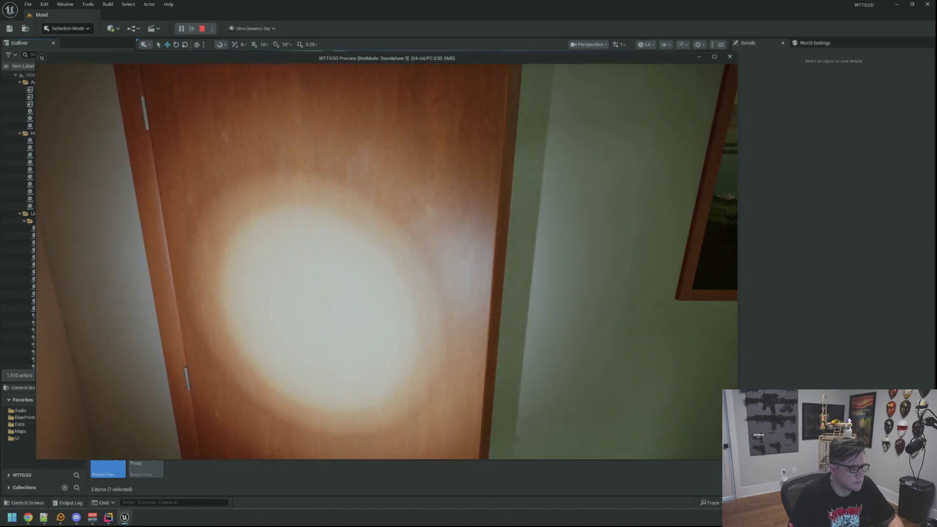
{"action": "key", "text": "w"}
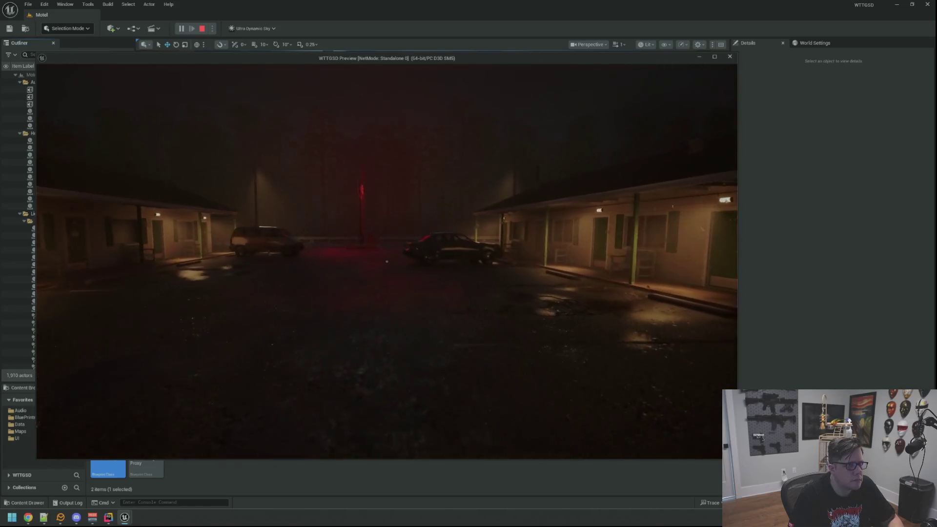
{"action": "key", "text": "w"}
{"action": "key", "text": "w"}
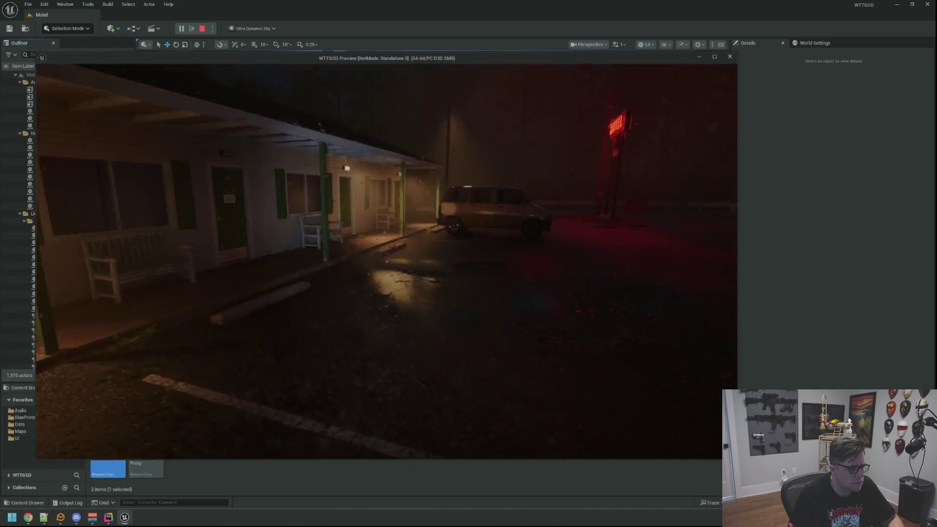
{"action": "key", "text": "w"}
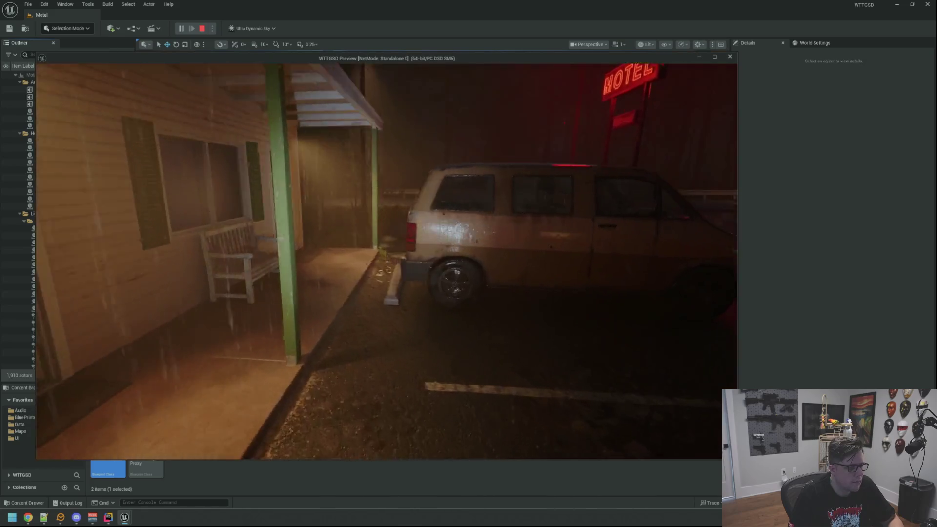
{"action": "key", "text": "w"}
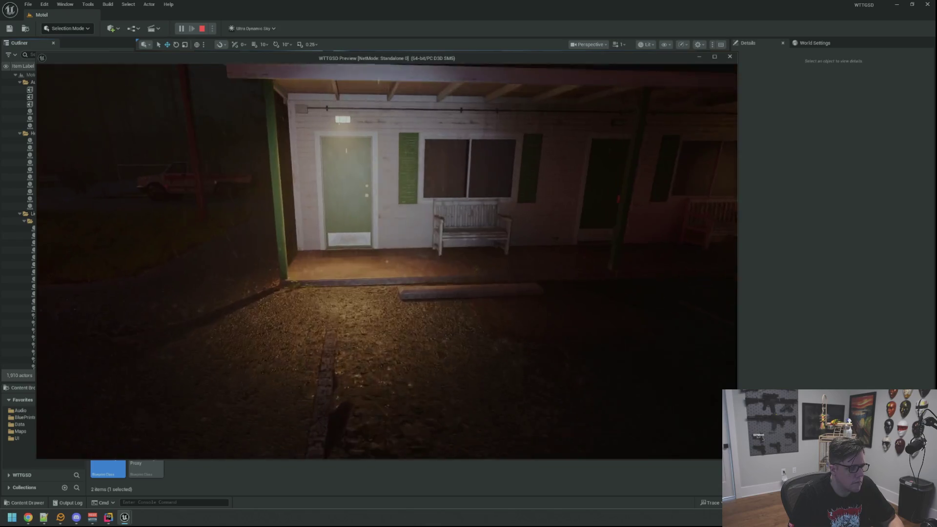
- Step into a motel guest room, head back out past the parked car, and check the office restroom
{"action": "key", "text": "w"}
{"action": "key", "text": "e"}
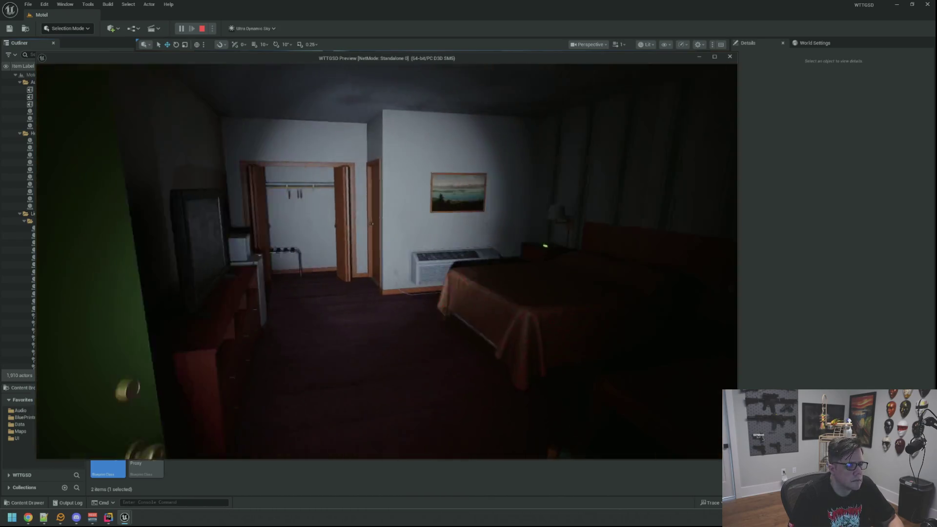
{"action": "key", "text": "w"}
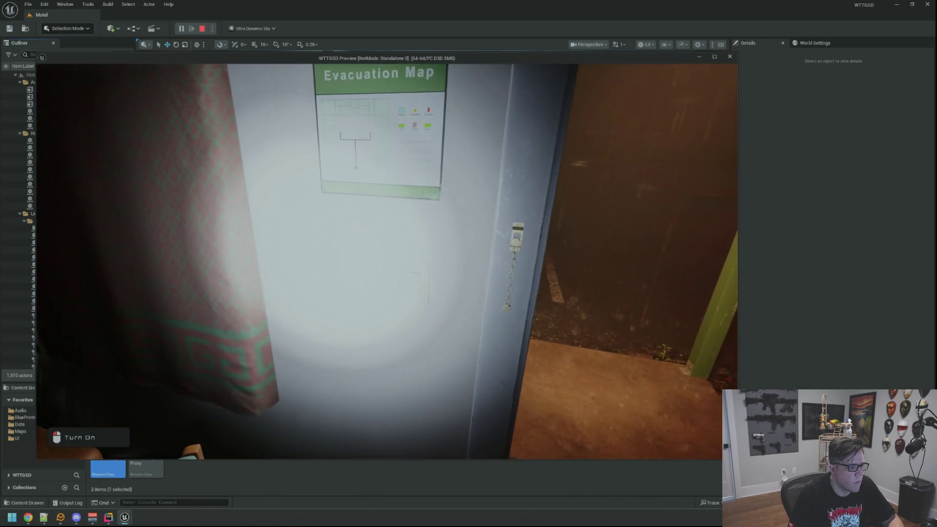
{"action": "key", "text": "w"}
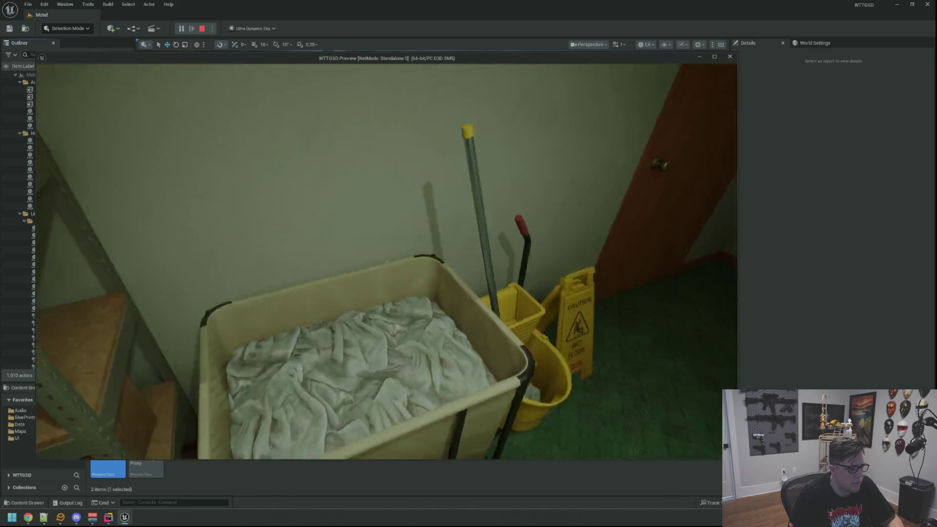
{"action": "key", "text": "w"}
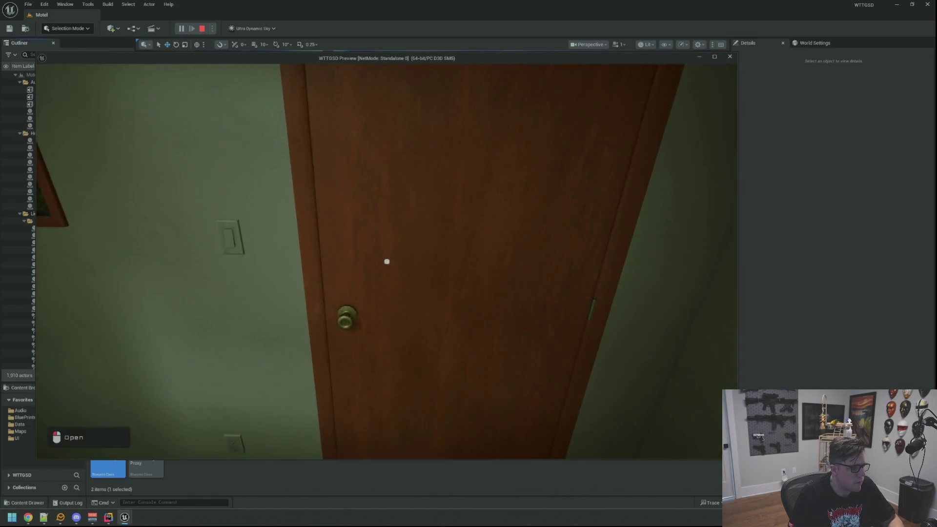
{"action": "key", "text": "w"}
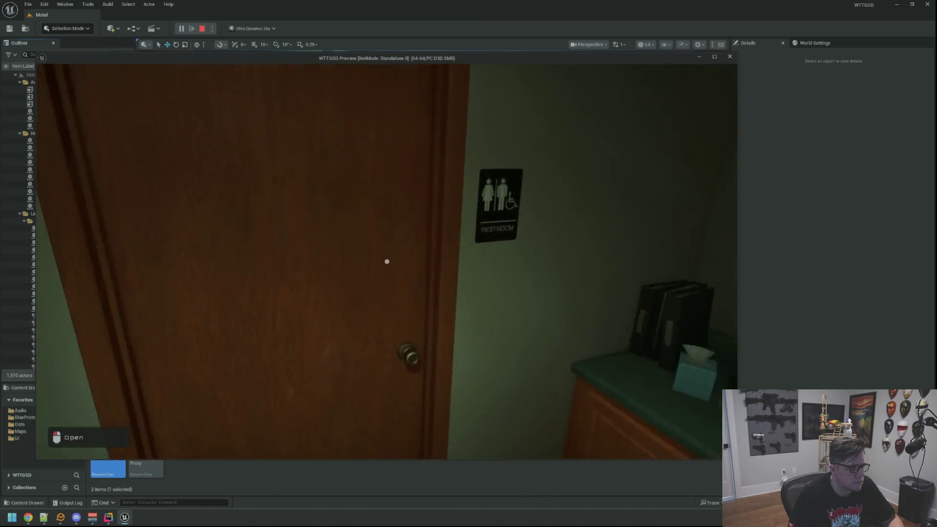
{"action": "left_click", "coordinate": [386, 262]}
{"action": "key", "text": "w"}
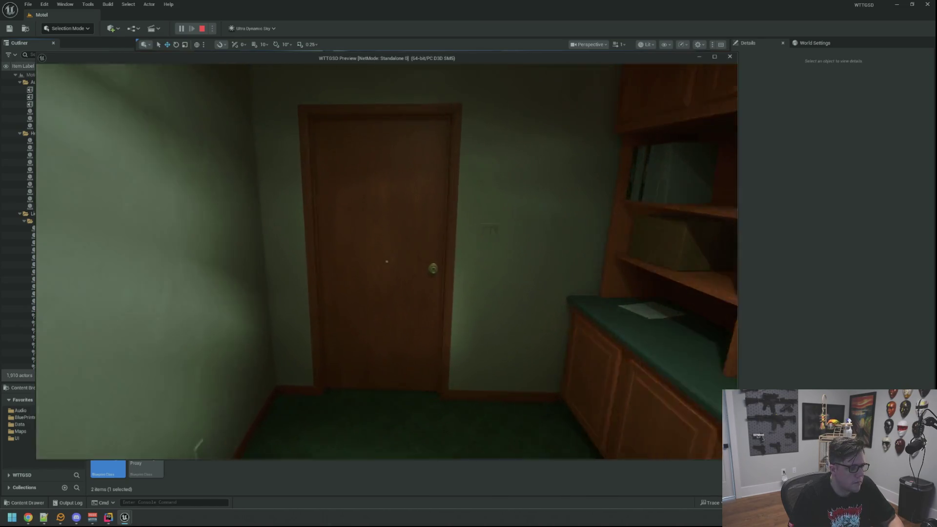
{"action": "key", "text": "w"}
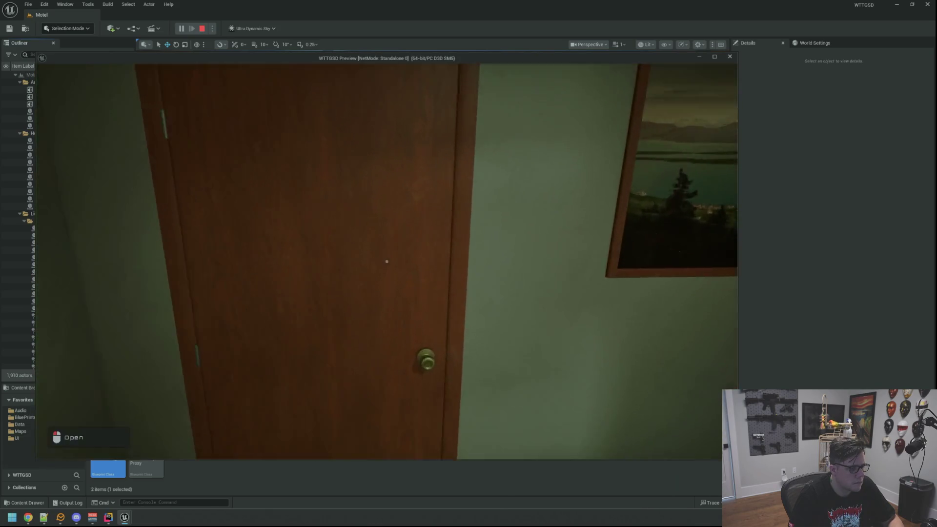
- Cross the parking lot to the lit porch, then head past the van toward the bush by the pole
{"action": "key", "text": "w"}
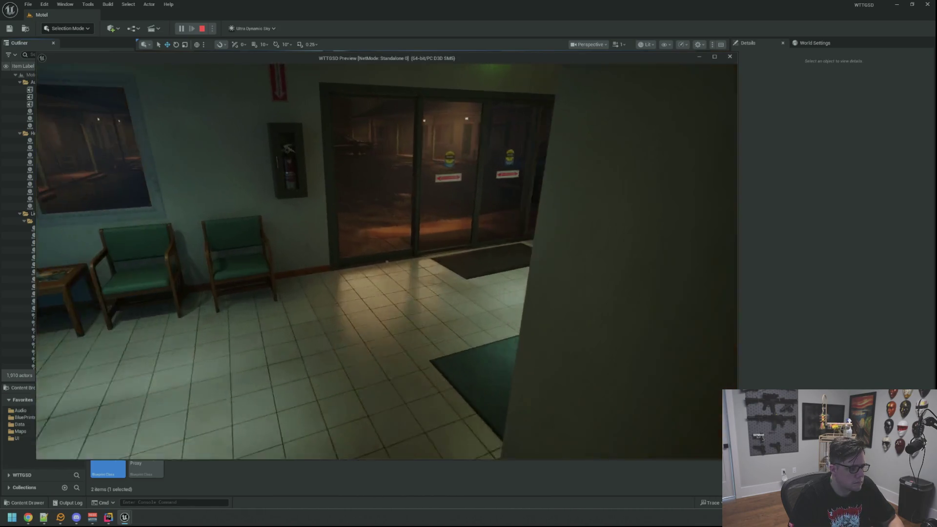
{"action": "key", "text": "w"}
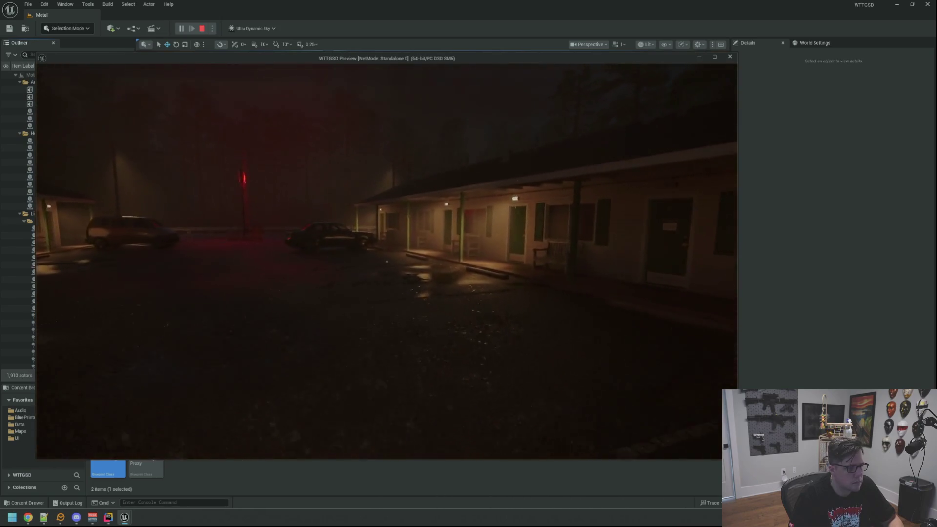
{"action": "key", "text": "w"}
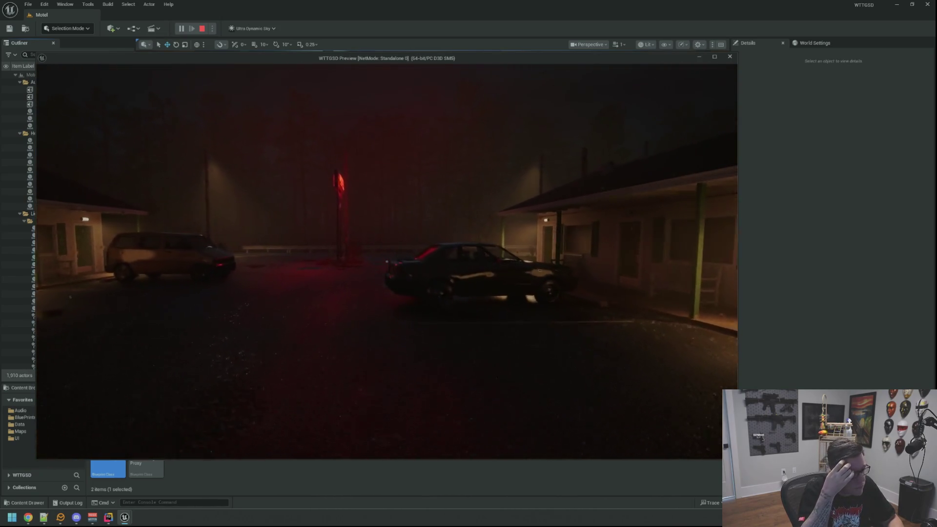
{"action": "key", "text": "w"}
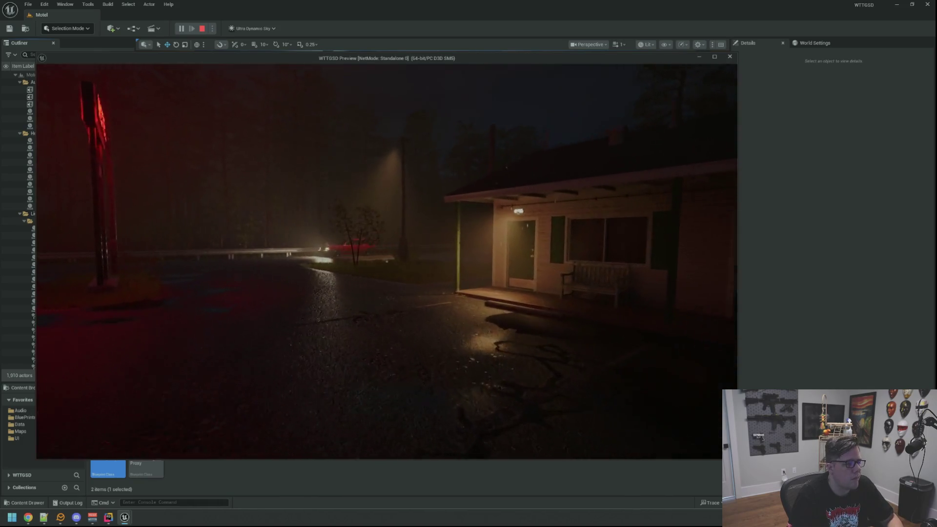
{"action": "key", "text": "w"}
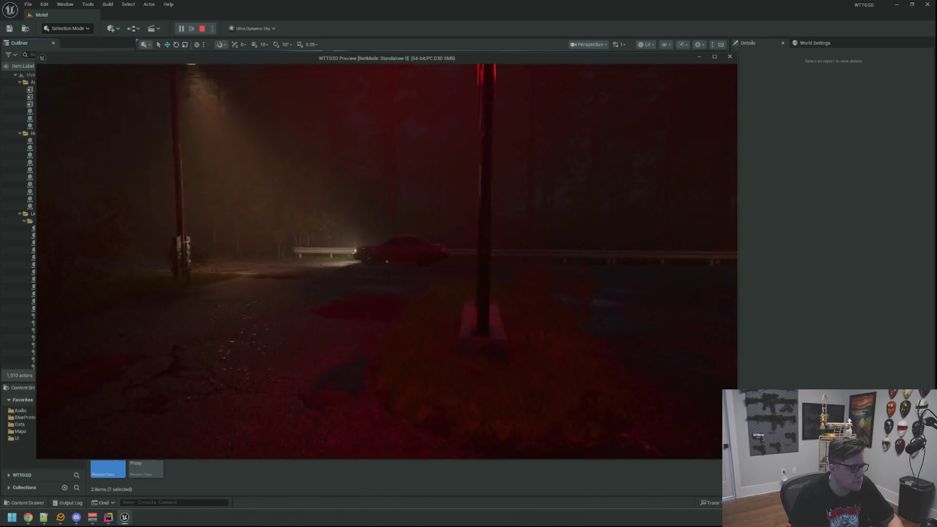
{"action": "key", "text": "w"}
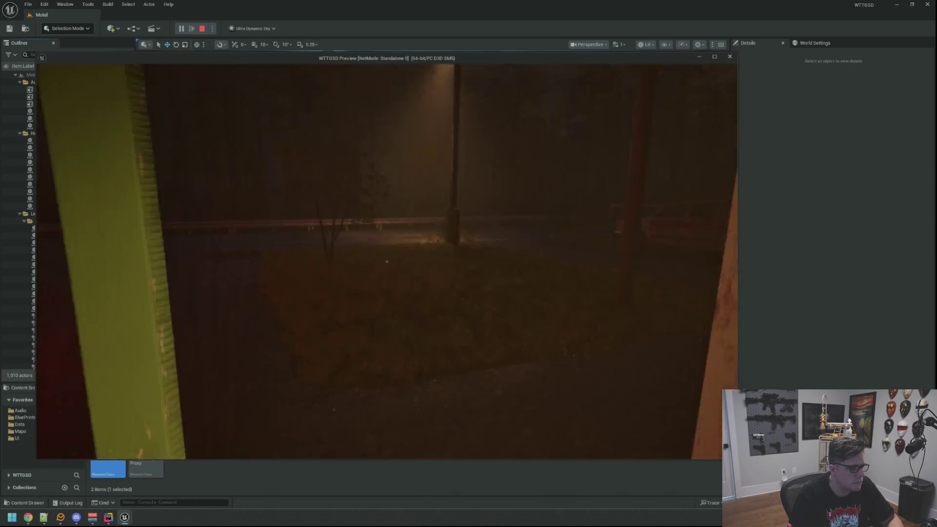
{"action": "key", "text": "w"}
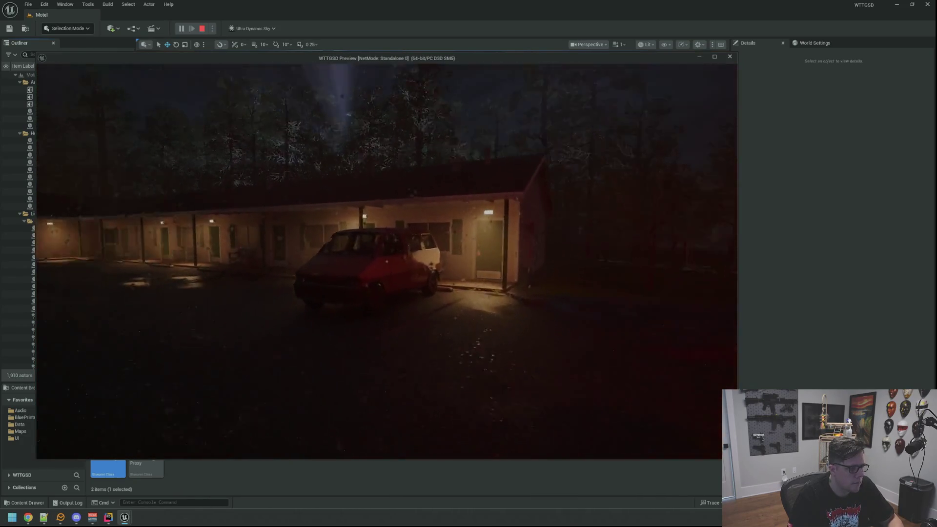
{"action": "key", "text": "w"}
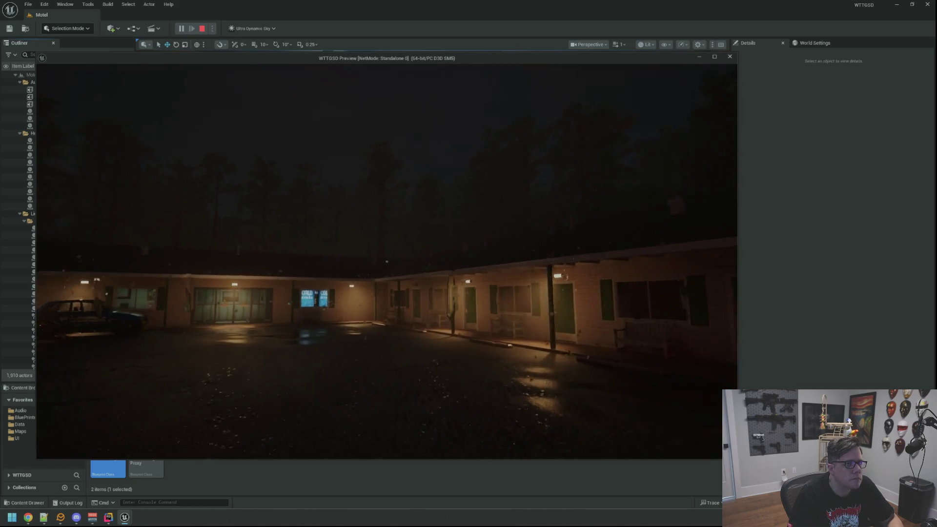
{"action": "key", "text": "w"}
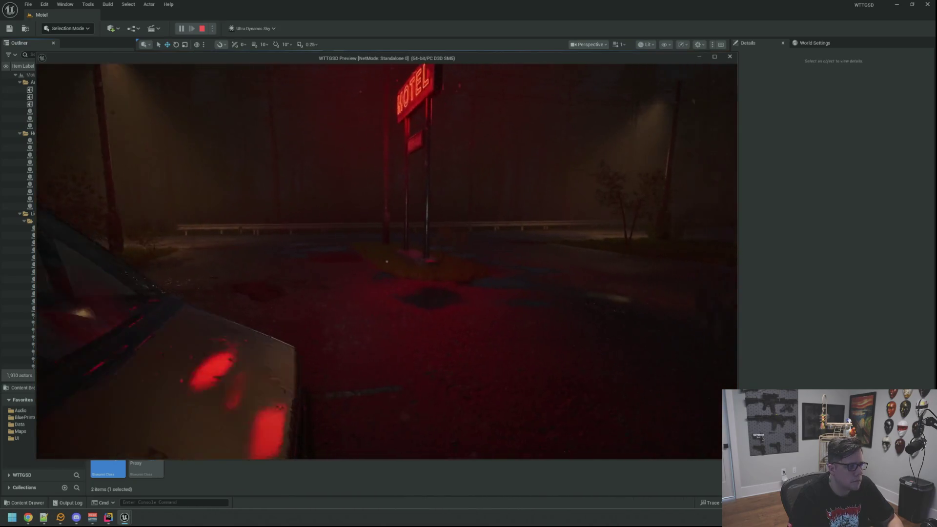
{"action": "key", "text": "w"}
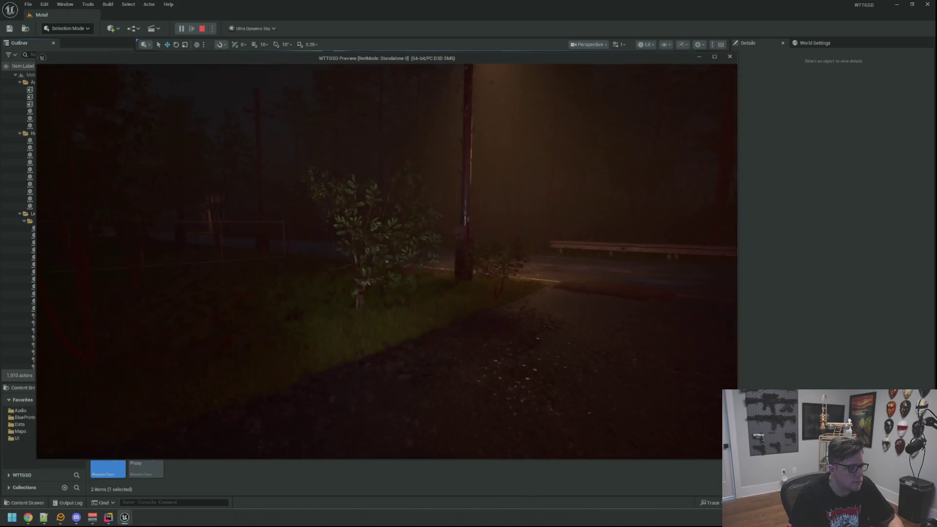
- Push through the foliage into the forest, lighting the tree trunks with the flashlight
{"action": "key", "text": "w"}
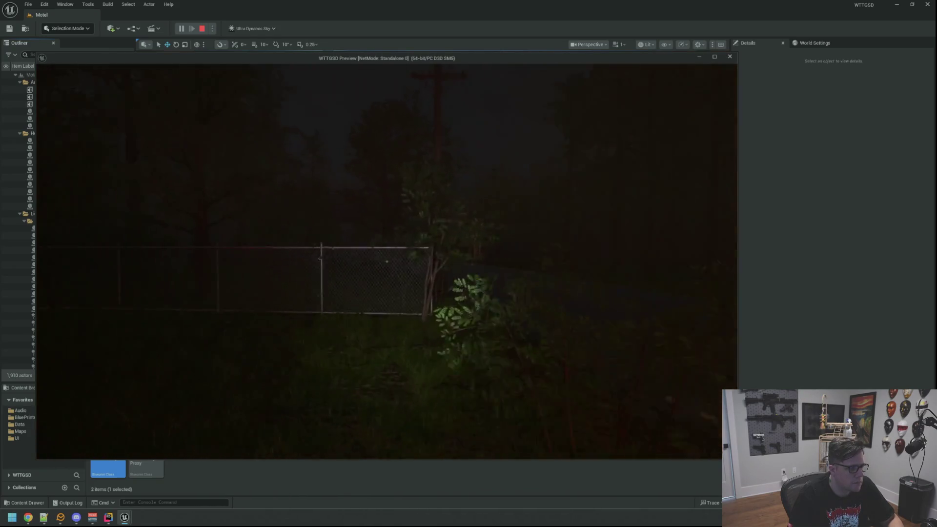
{"action": "key", "text": "w"}
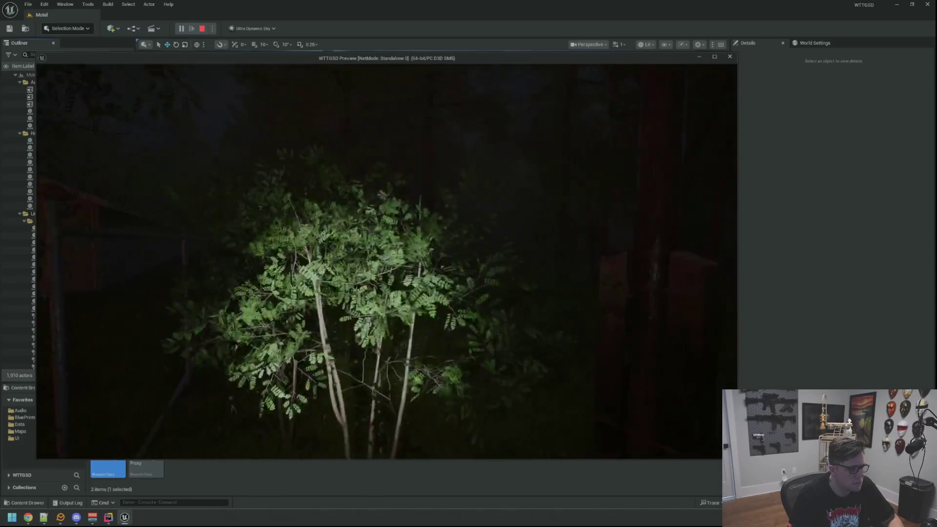
{"action": "key", "text": "w"}
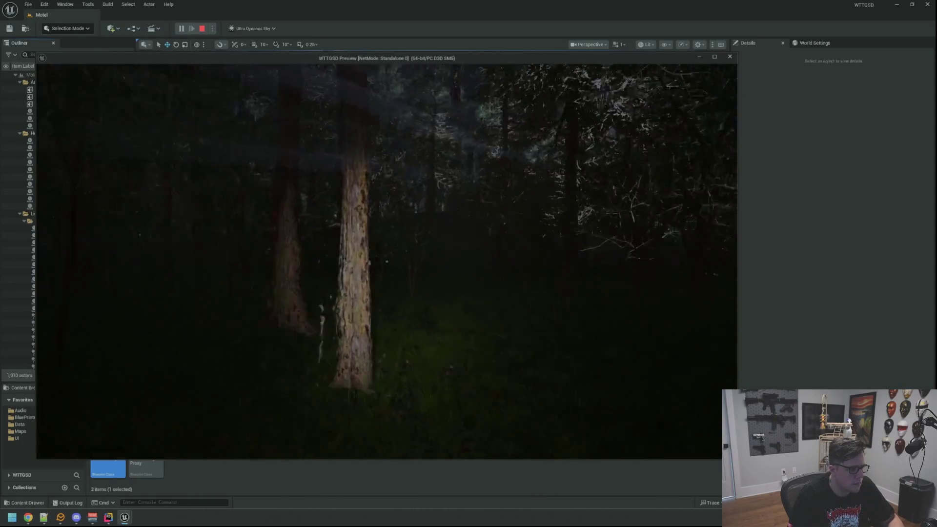
{"action": "key", "text": "w"}
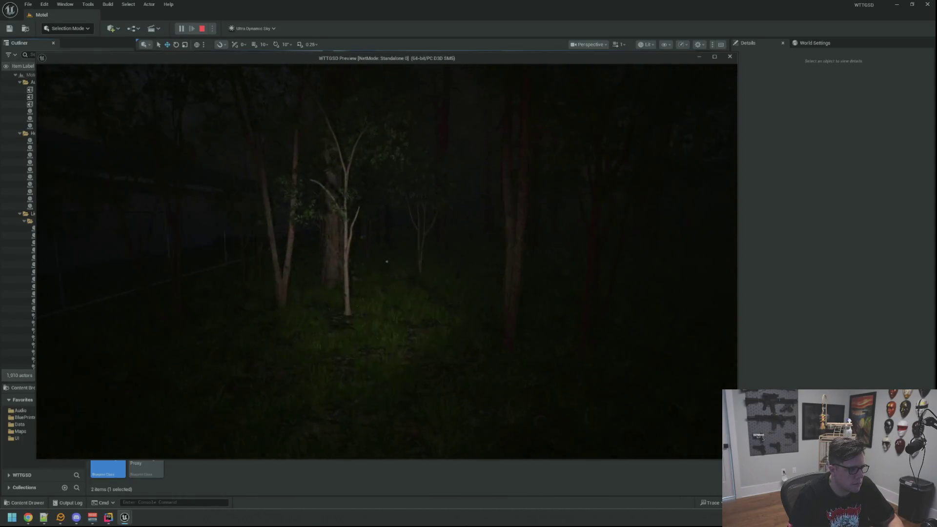
{"action": "key", "text": "w"}
{"action": "key", "text": "w"}
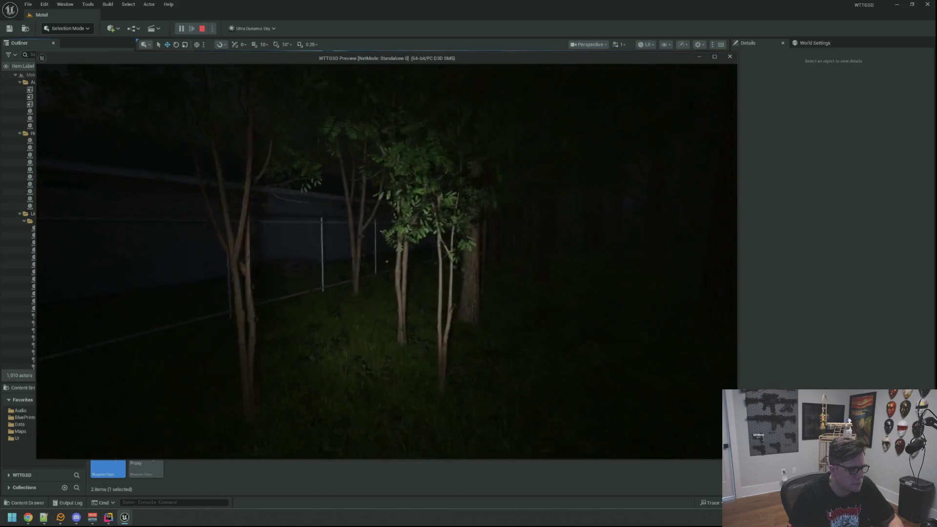
{"action": "key", "text": "w"}
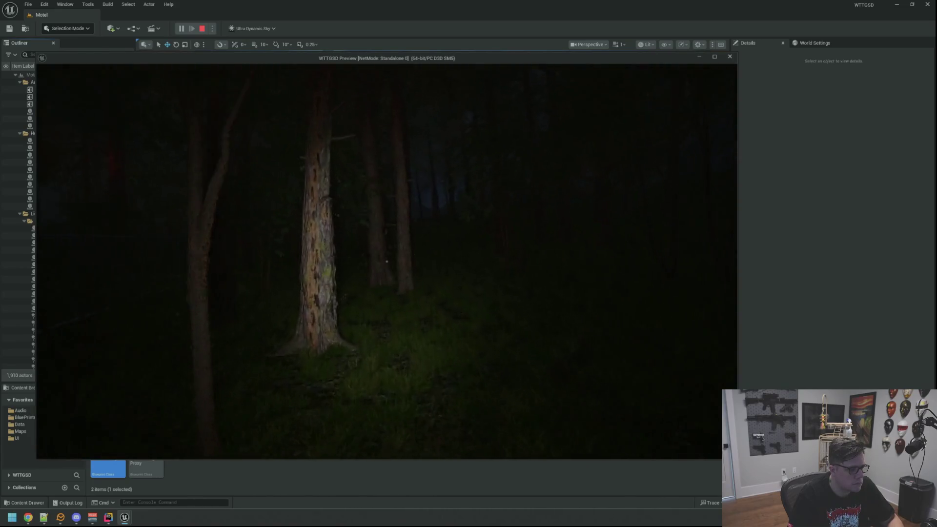
{"action": "key", "text": "w"}
{"action": "key", "text": "w"}
- Follow the chain-link fence past the leafy bush and saplings to the lit sapling
{"action": "key", "text": "w"}
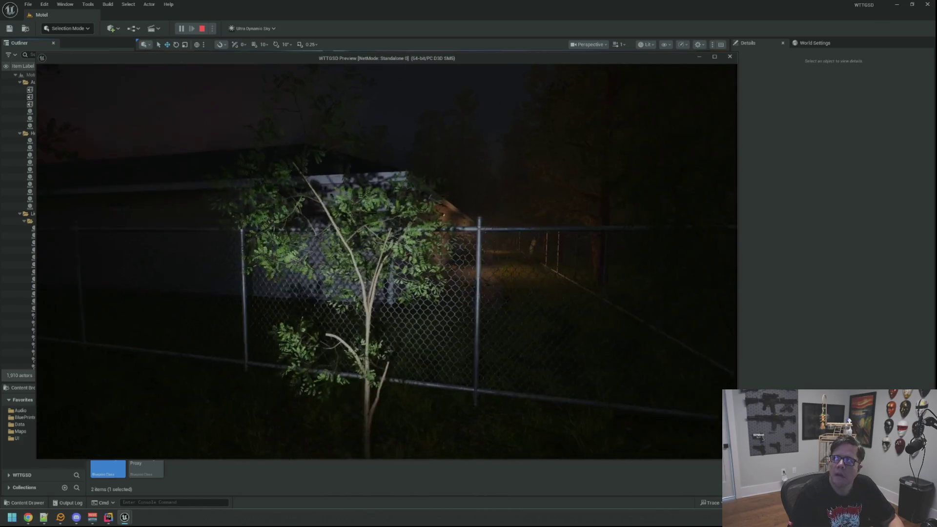
{"action": "key", "text": "w"}
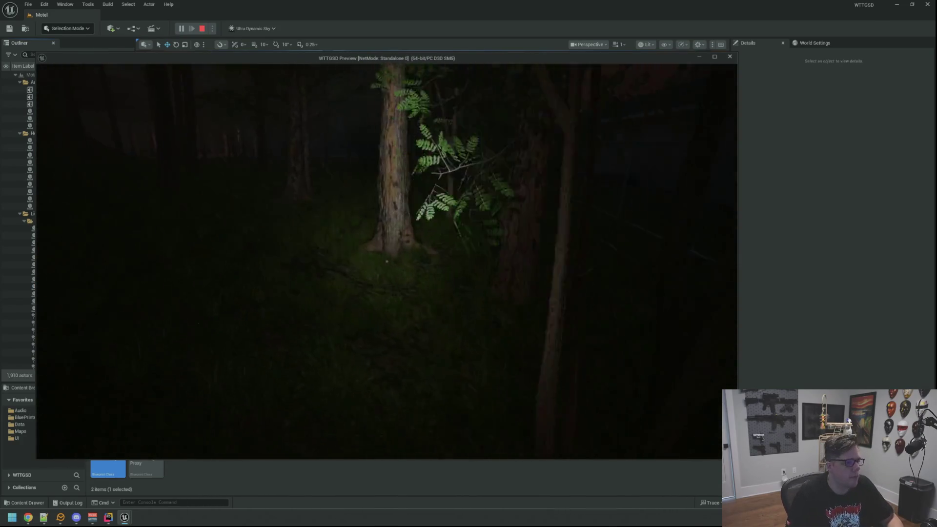
{"action": "key", "text": "w"}
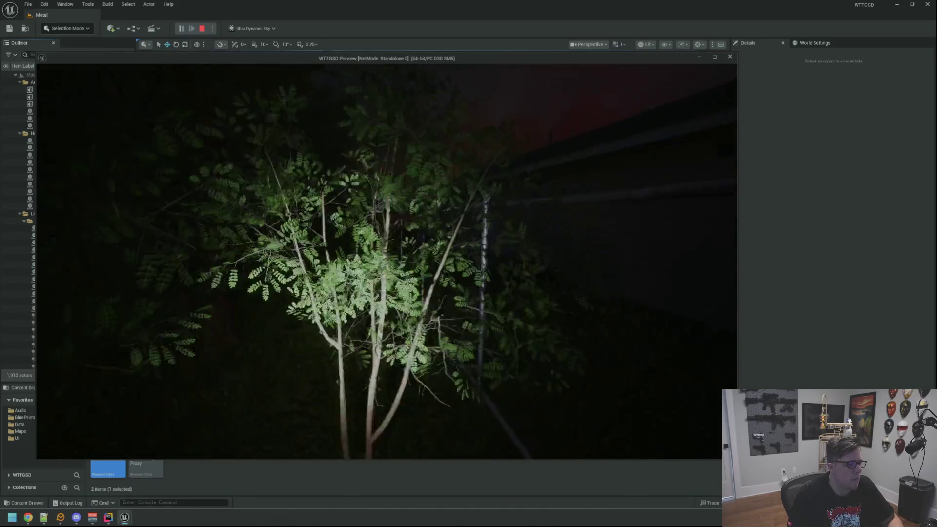
{"action": "key", "text": "w"}
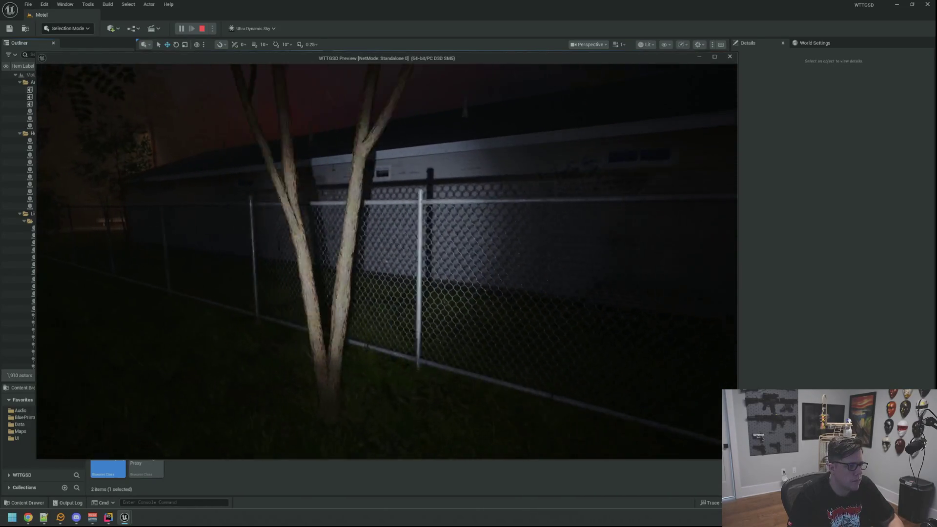
{"action": "key", "text": "w"}
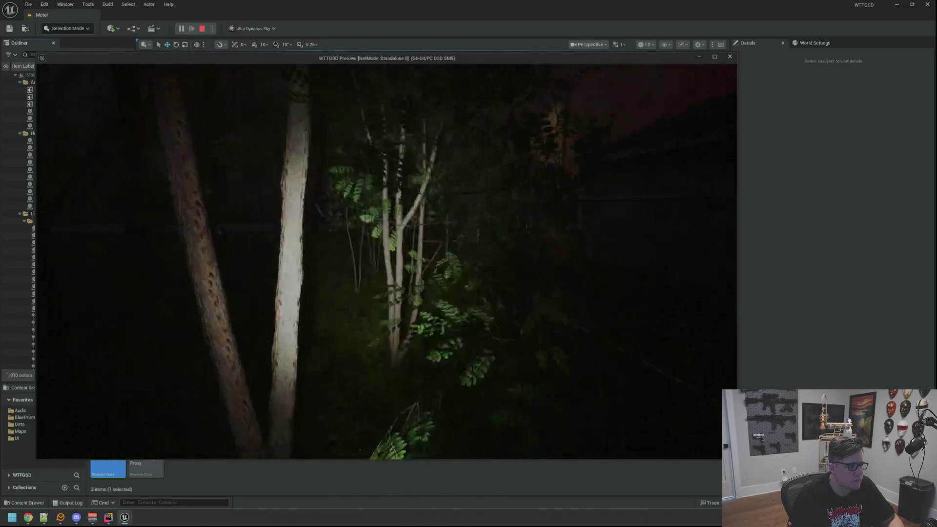
{"action": "key", "text": "w"}
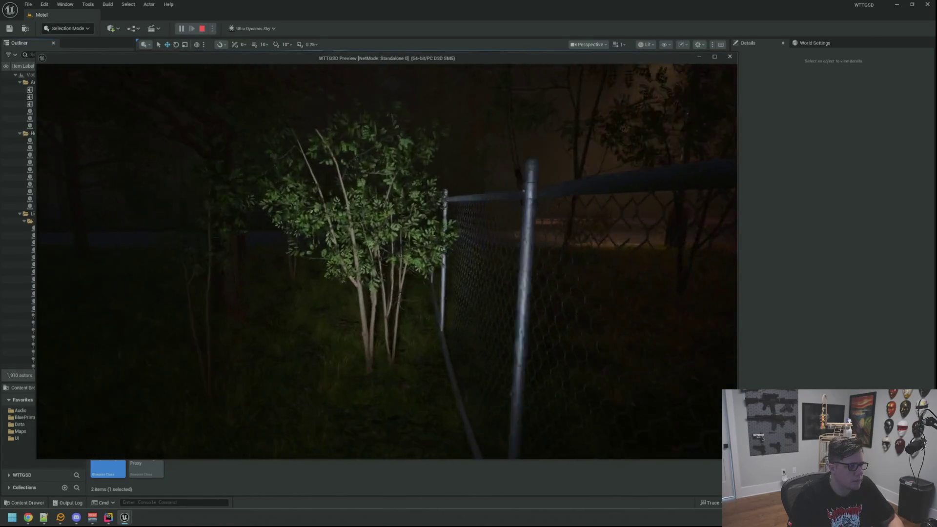
{"action": "key", "text": "w"}
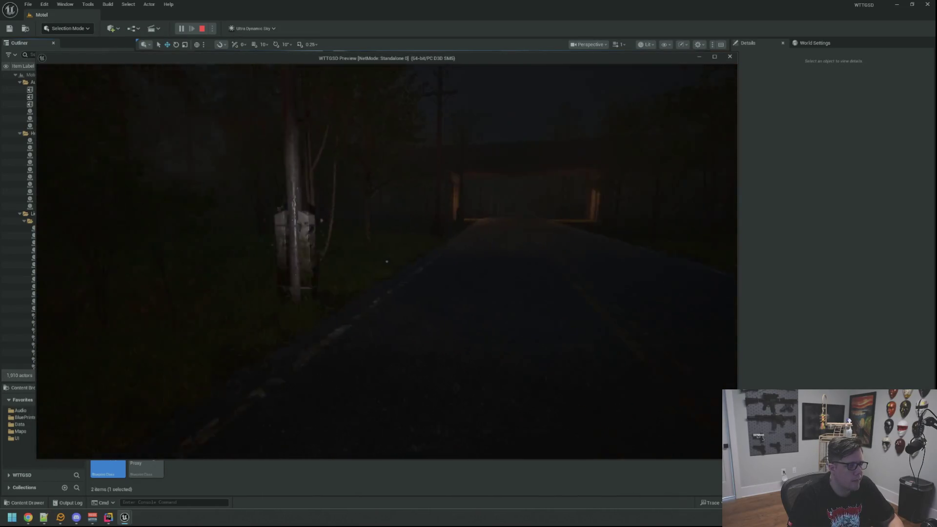
- Walk out to the pole below the MOTEL sign and onto the dark road near the overpass
{"action": "key", "text": "w"}
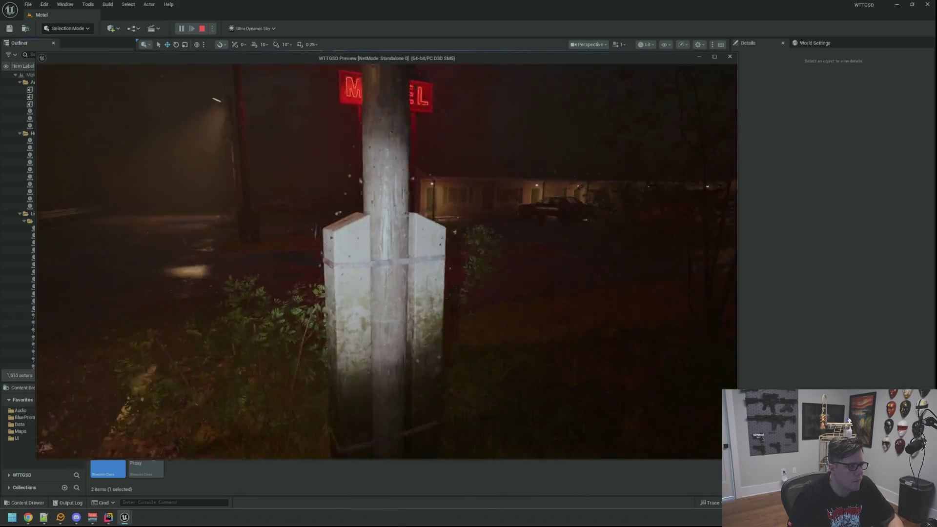
{"action": "key", "text": "w"}
{"action": "key", "text": "w"}
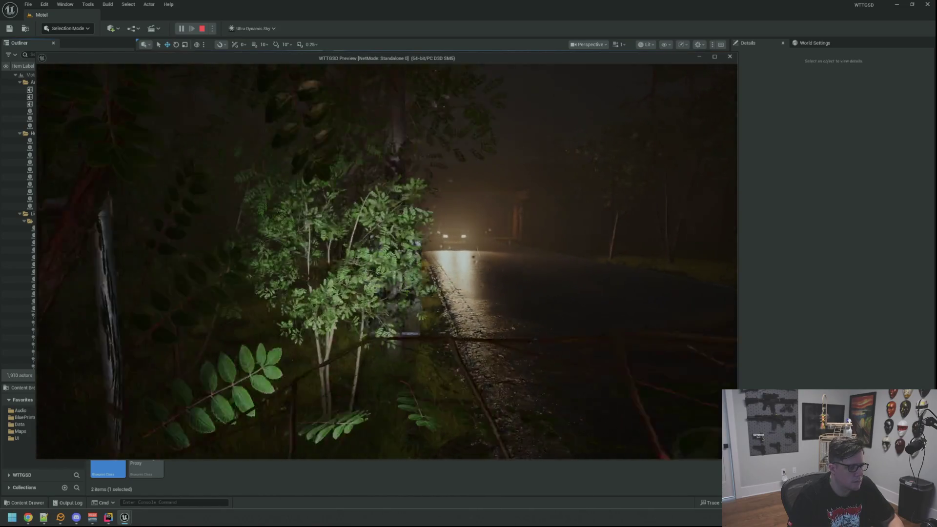
{"action": "key", "text": "w"}
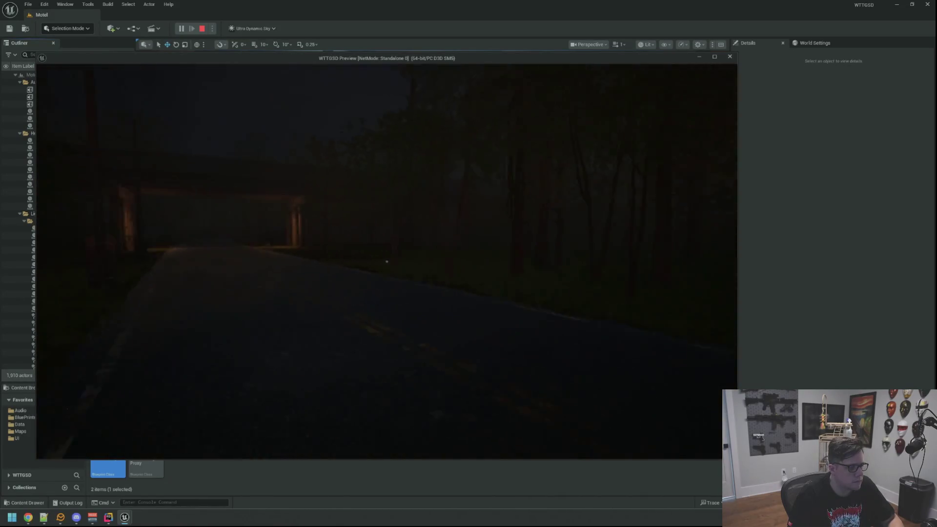
{"action": "key", "text": "w"}
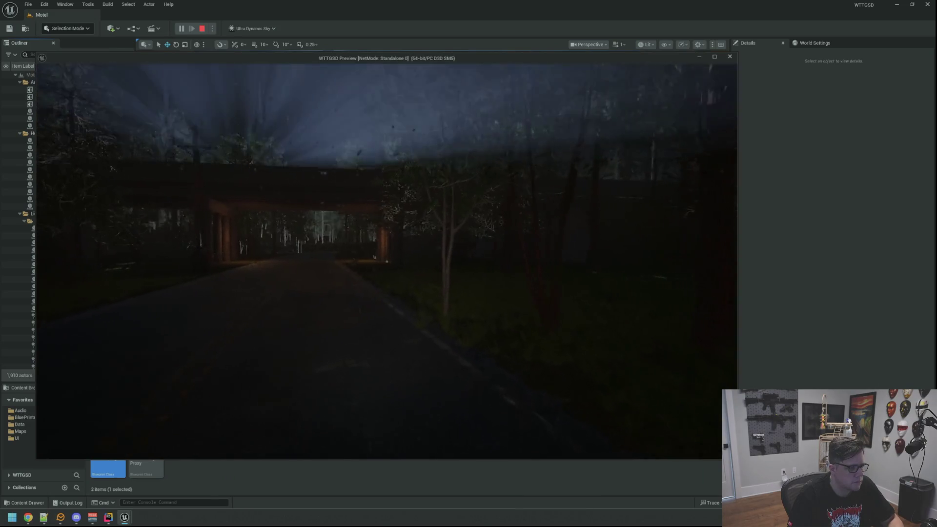
{"action": "key", "text": "w"}
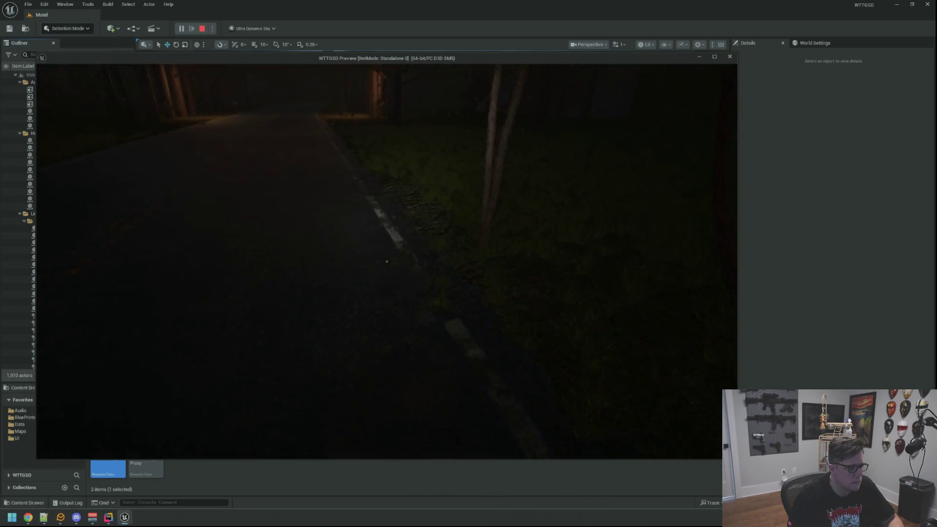
- Walk up the road past the MOTEL sign, across the parking lot, and through the office glass doors
{"action": "key", "text": "w"}
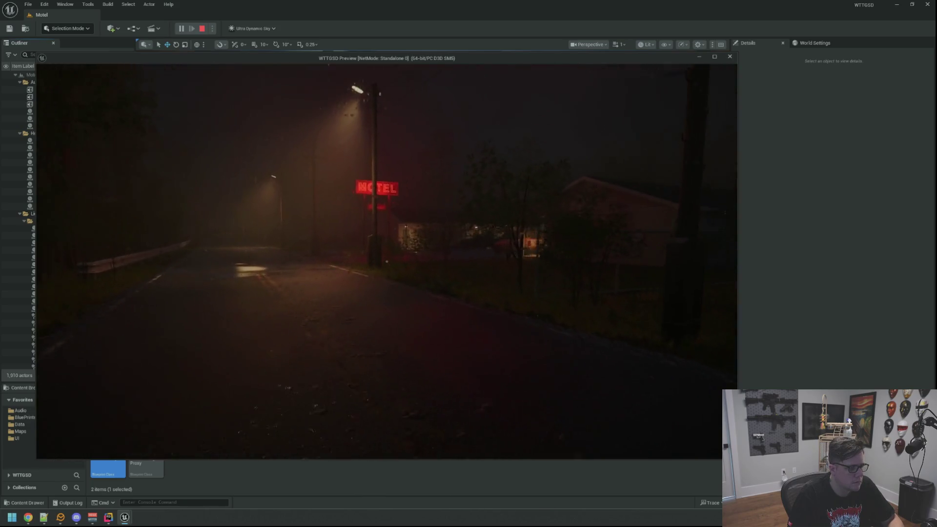
{"action": "key", "text": "w"}
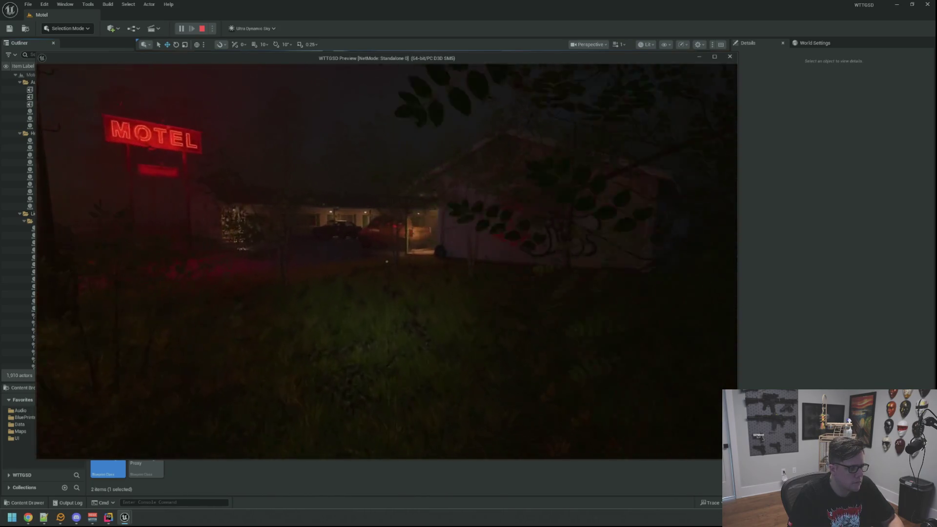
{"action": "key", "text": "w"}
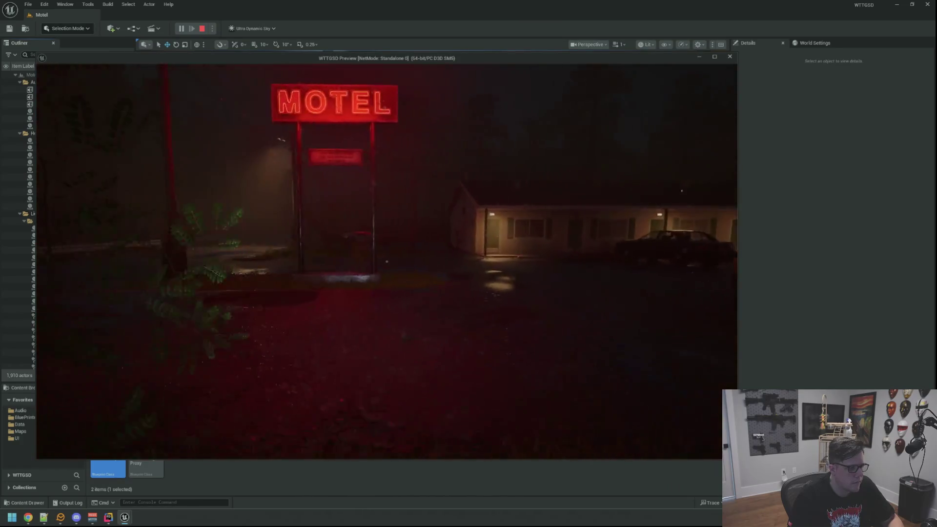
{"action": "key", "text": "w"}
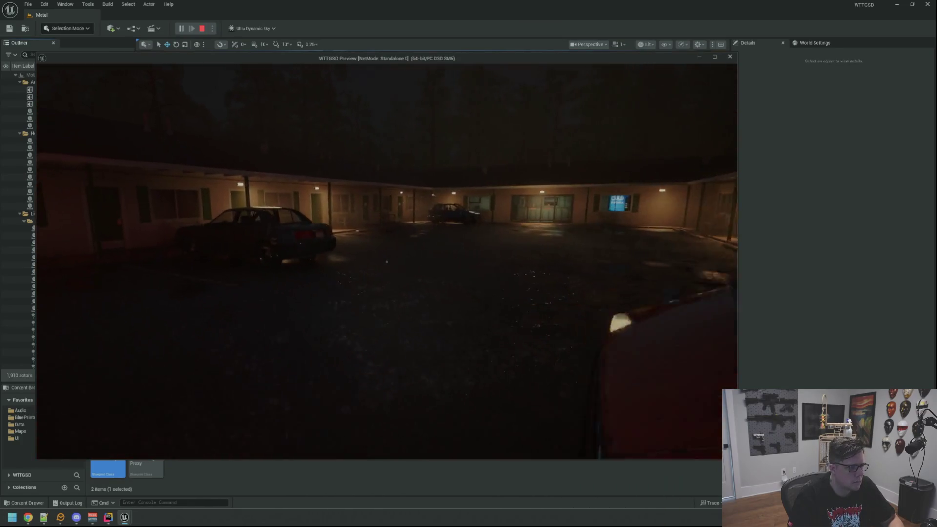
{"action": "key", "text": "w"}
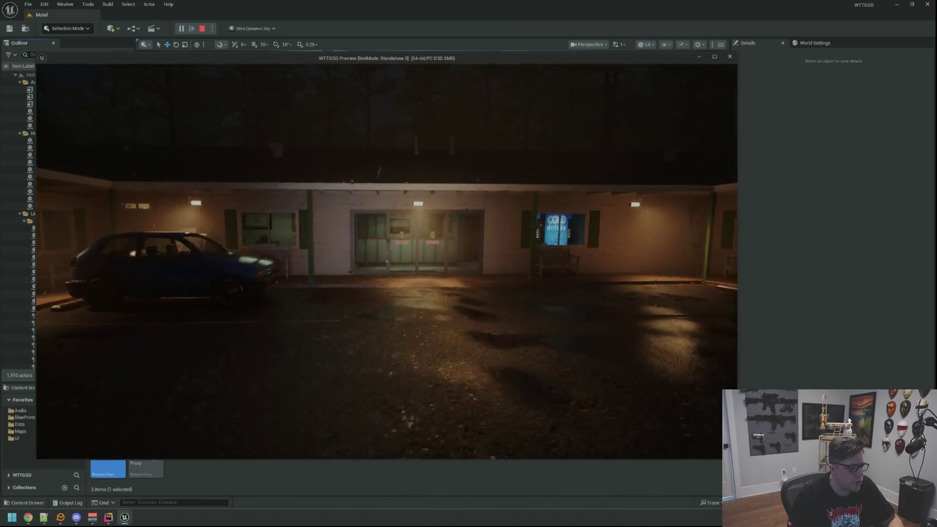
{"action": "key", "text": "w"}
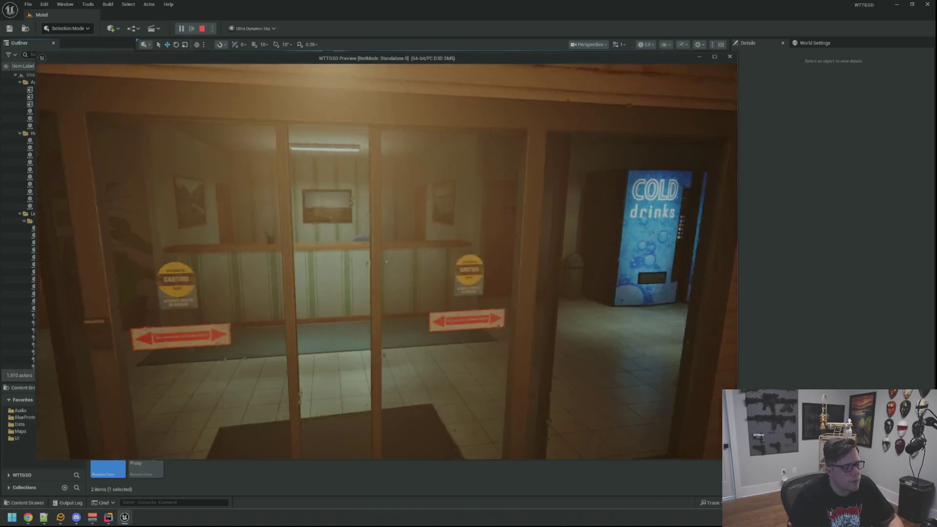
{"action": "key", "text": "w"}
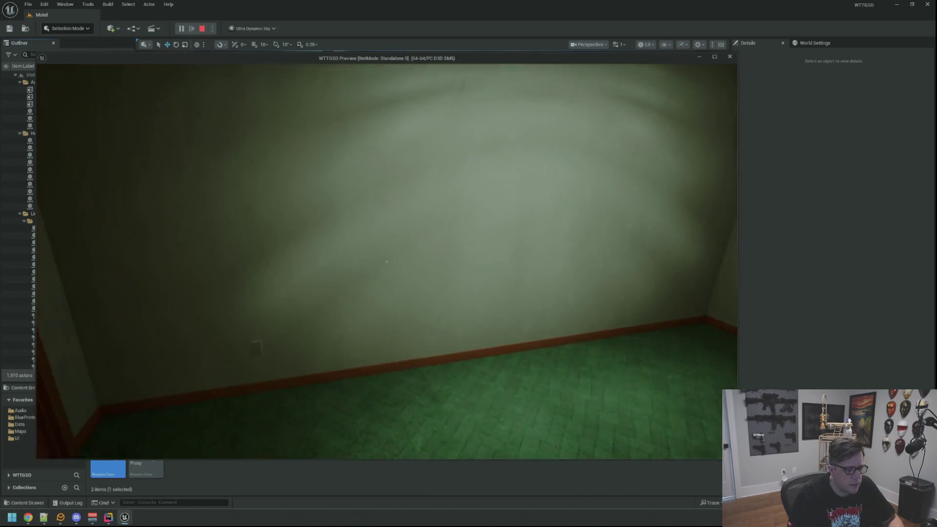
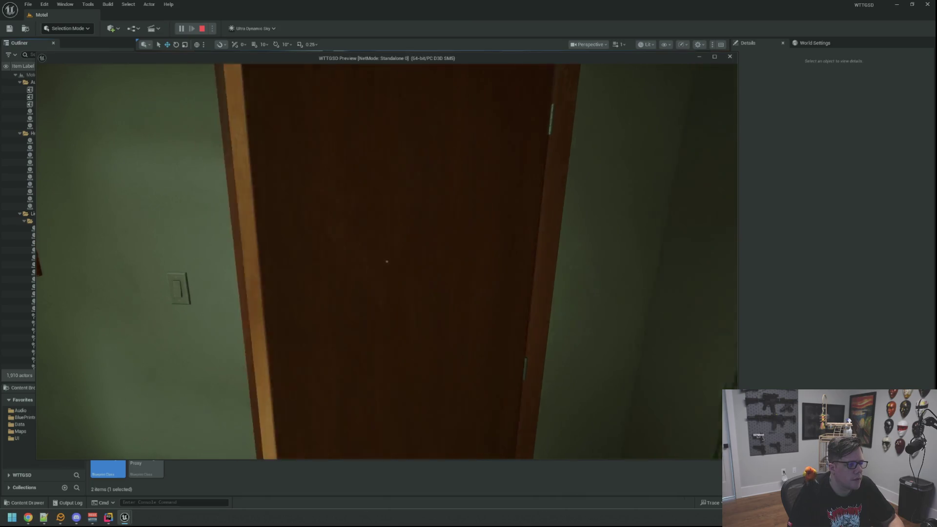
- Open the hallway door, close and reopen the bathroom door, and walk down the dim hallway
{"action": "key", "text": "e"}
{"action": "key", "text": "e"}
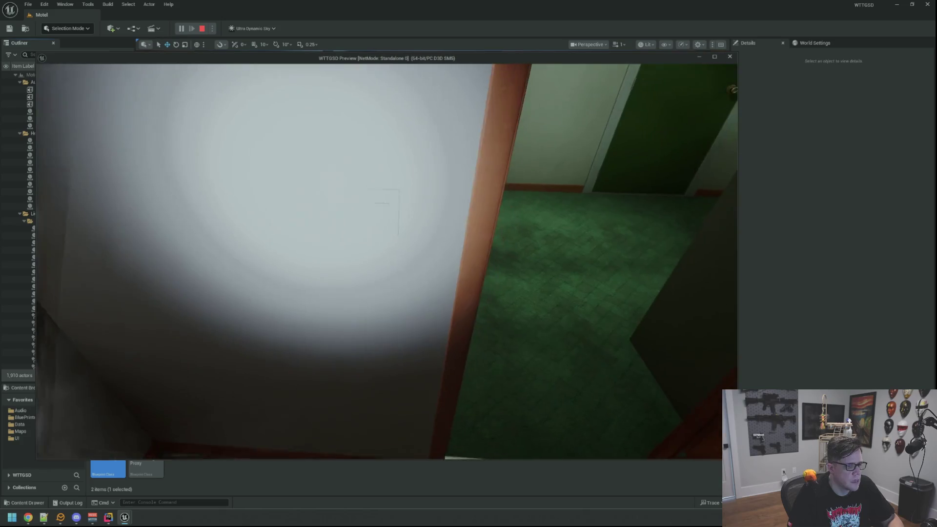
{"action": "key", "text": "e"}
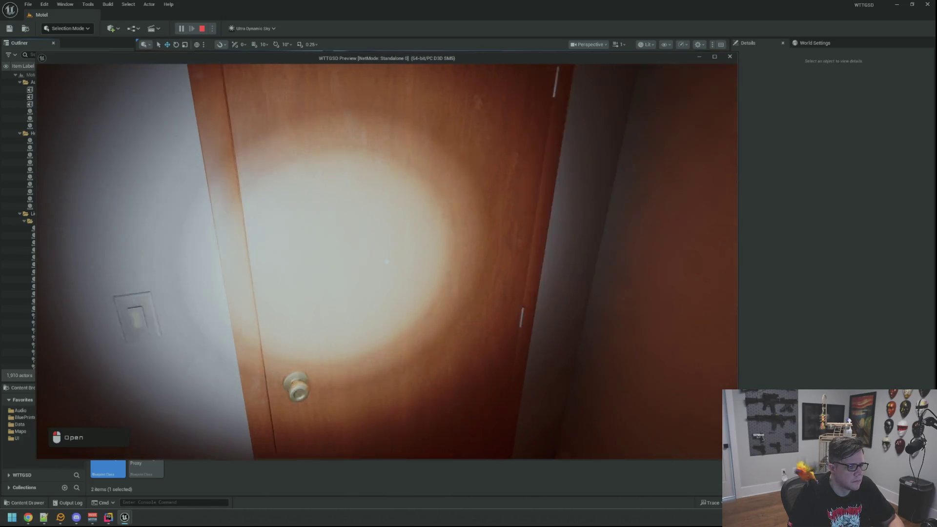
{"action": "left_click", "coordinate": [386, 262]}
{"action": "key", "text": "w"}
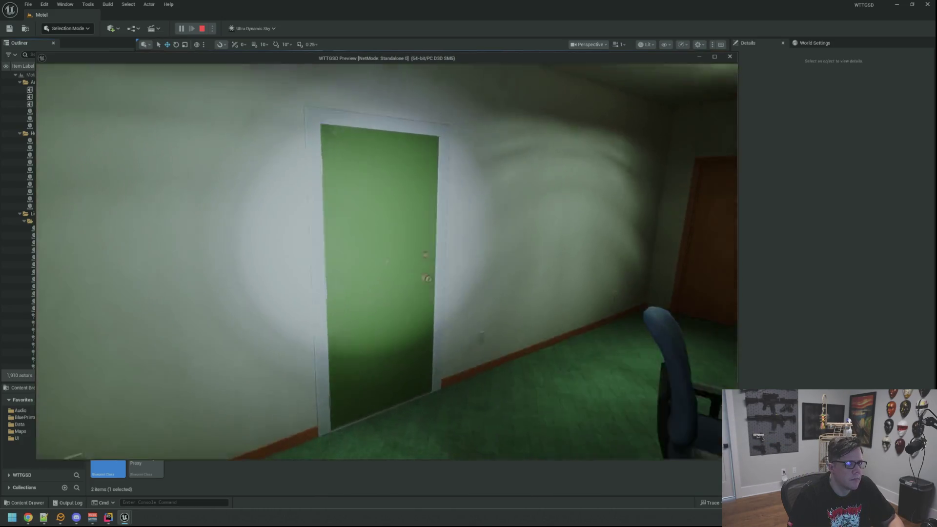
{"action": "key", "text": "w"}
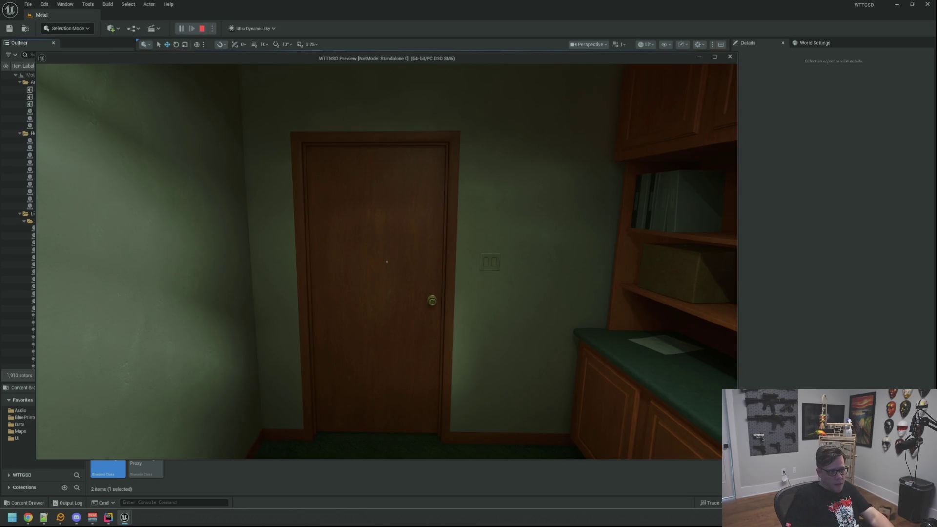
{"action": "key", "text": "w"}
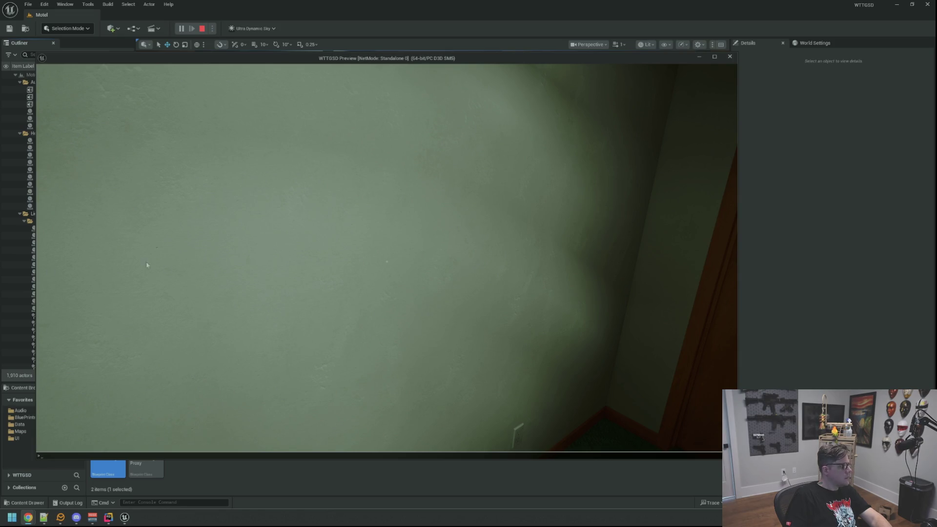
- Pass through the office and storage room doors, opening the door to the lobby
{"action": "left_click", "coordinate": [385, 279]}
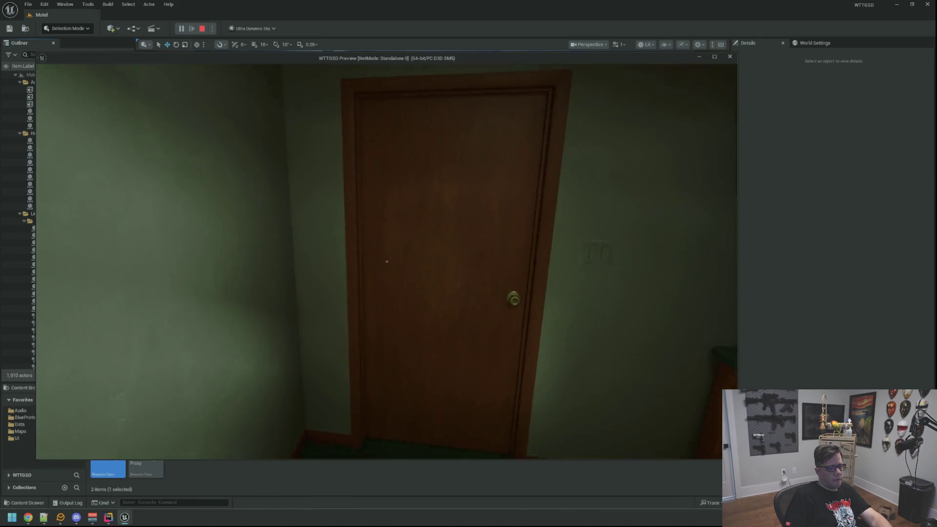
{"action": "key", "text": "w"}
{"action": "left_click", "coordinate": [386, 262]}
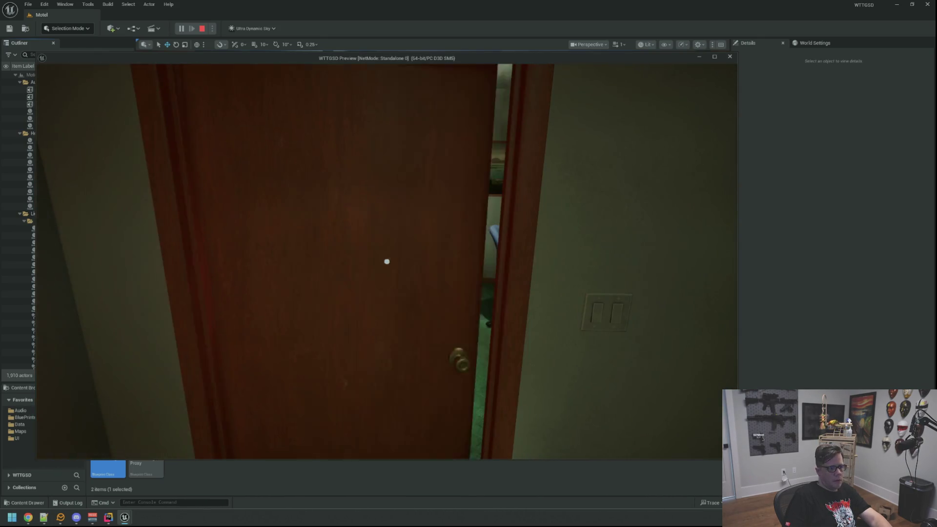
{"action": "key", "text": "w"}
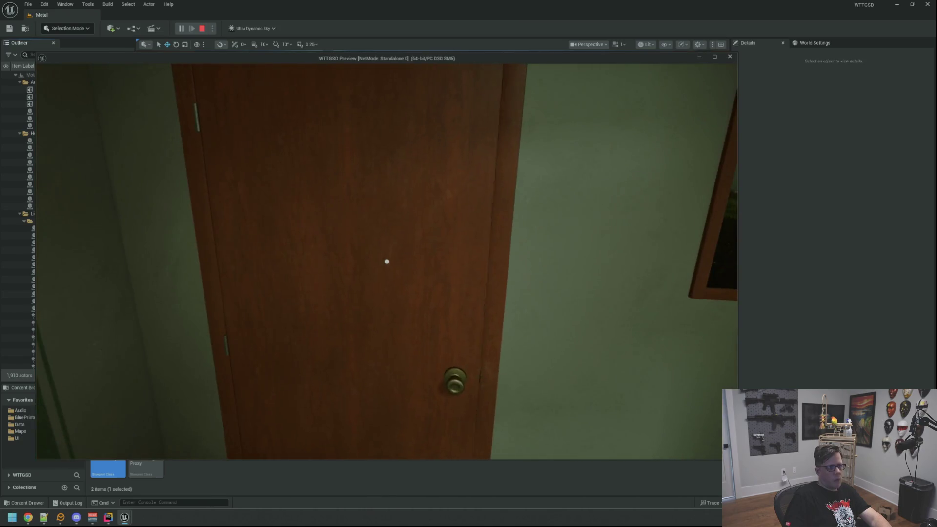
{"action": "left_click", "coordinate": [386, 262]}
{"action": "key", "text": "w"}
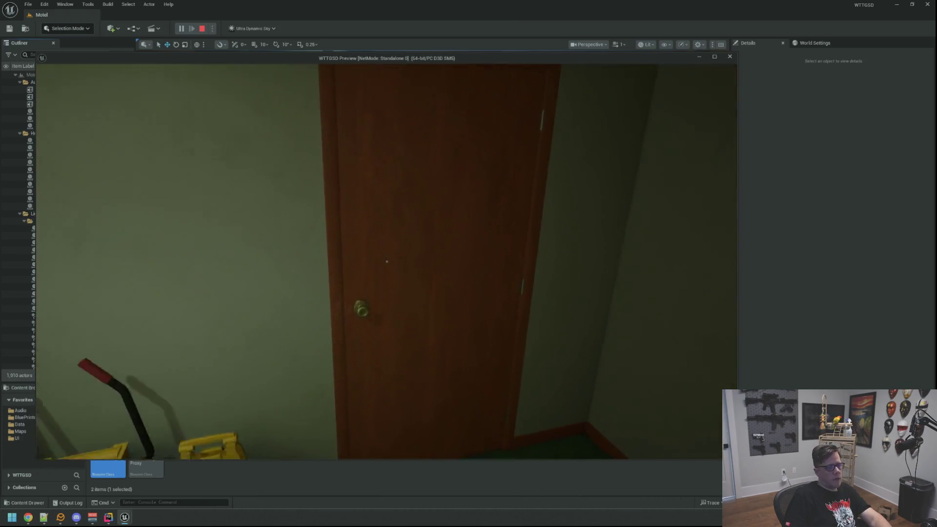
{"action": "left_click", "coordinate": [386, 261]}
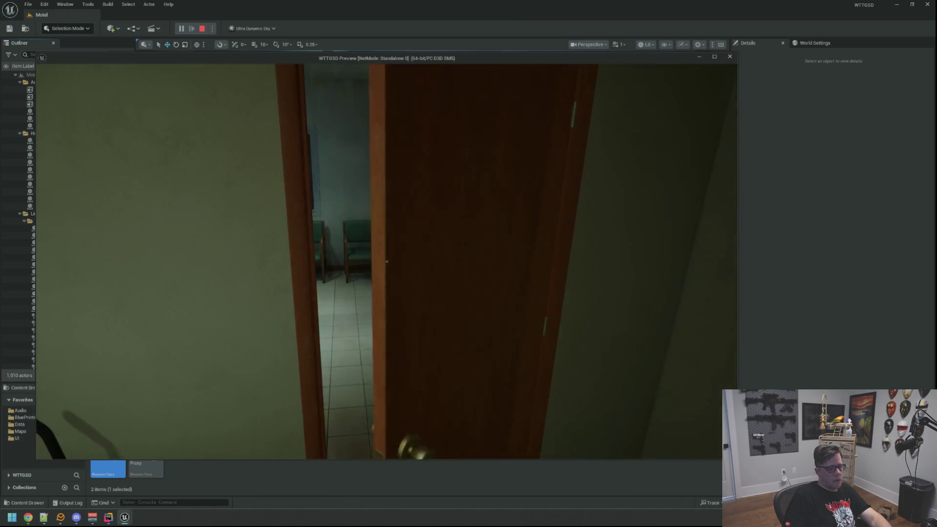
- Leave the lobby into the rainy parking lot, past the lamp post, then return toward the MOTEL sign
{"action": "key", "text": "w"}
{"action": "left_click", "coordinate": [386, 262]}
{"action": "key", "text": "w"}
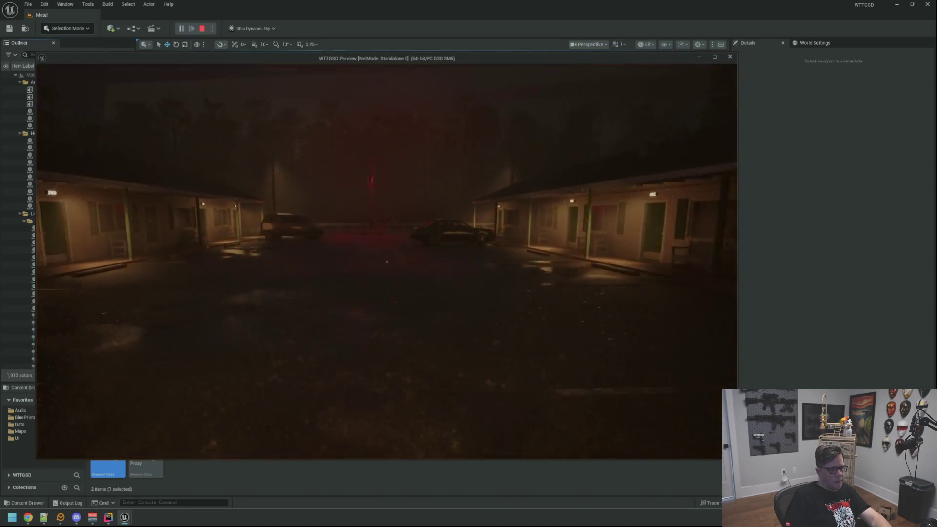
{"action": "key", "text": "w"}
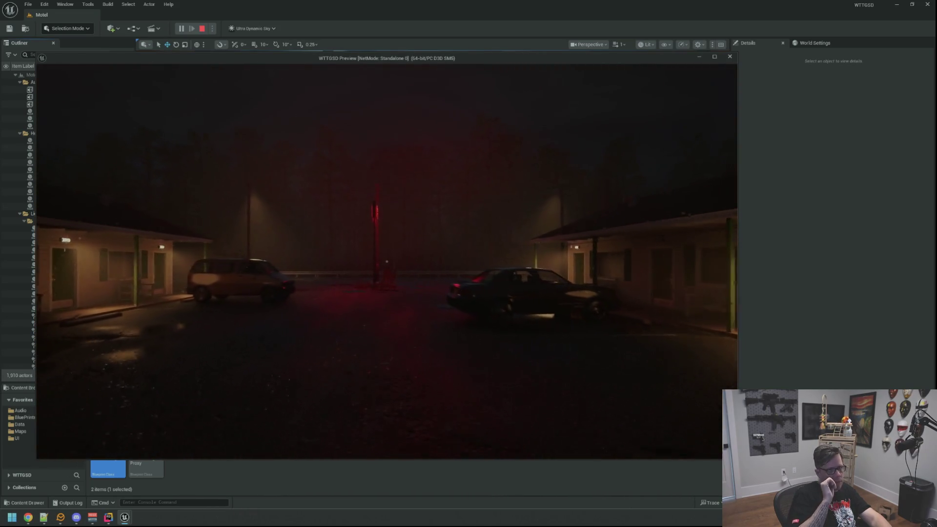
{"action": "key", "text": "w"}
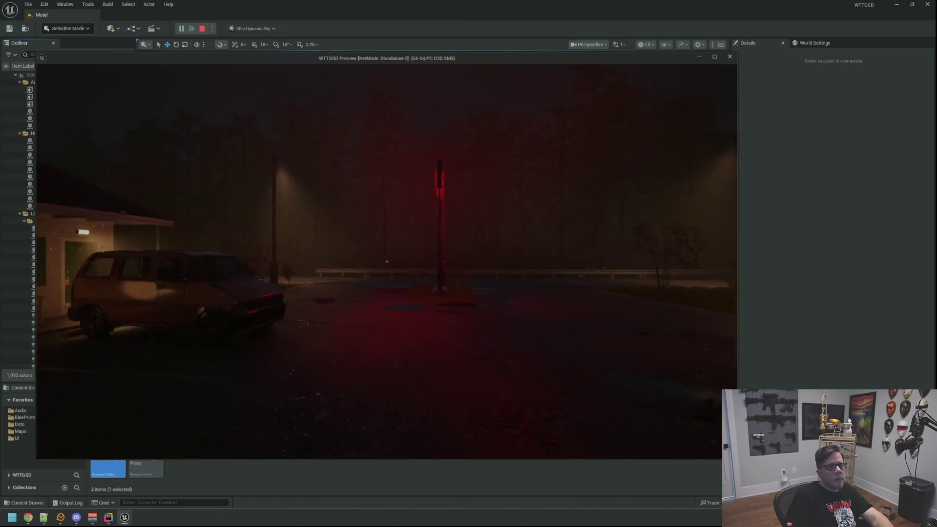
{"action": "key", "text": "w"}
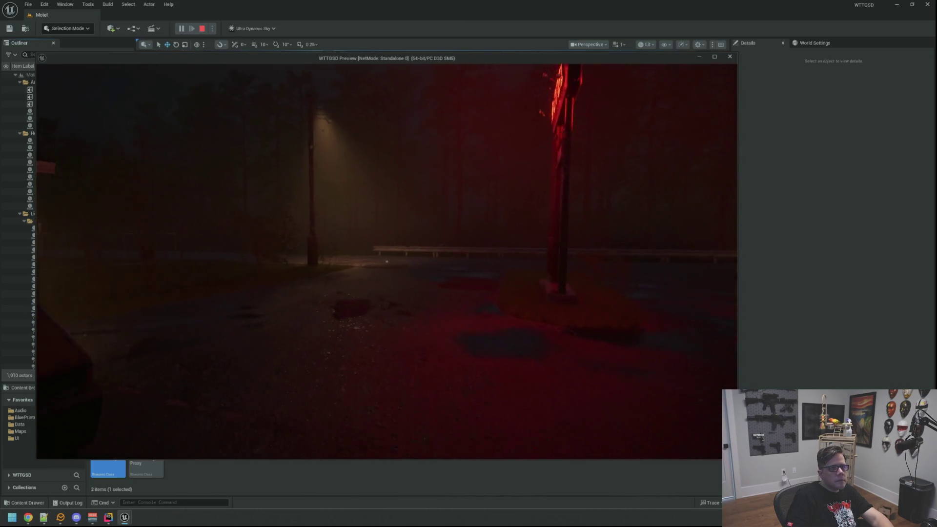
{"action": "key", "text": "w"}
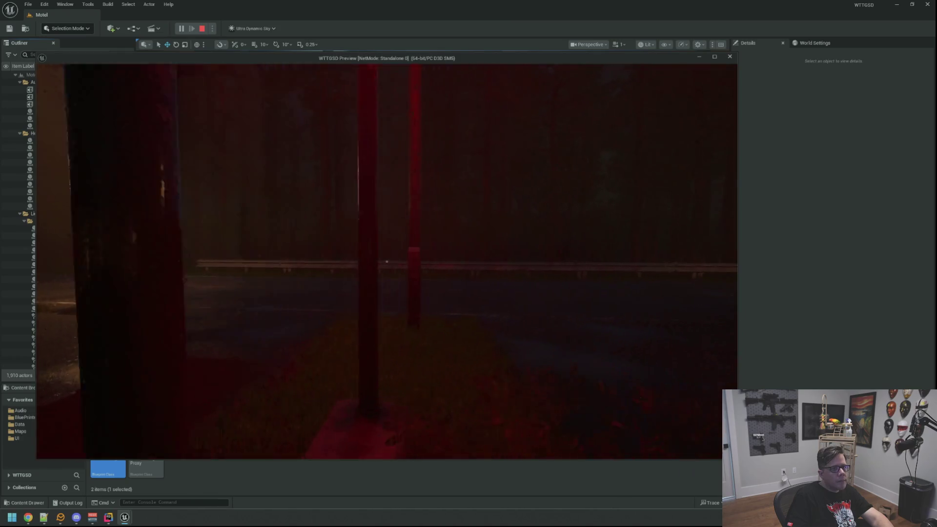
{"action": "key", "text": "w"}
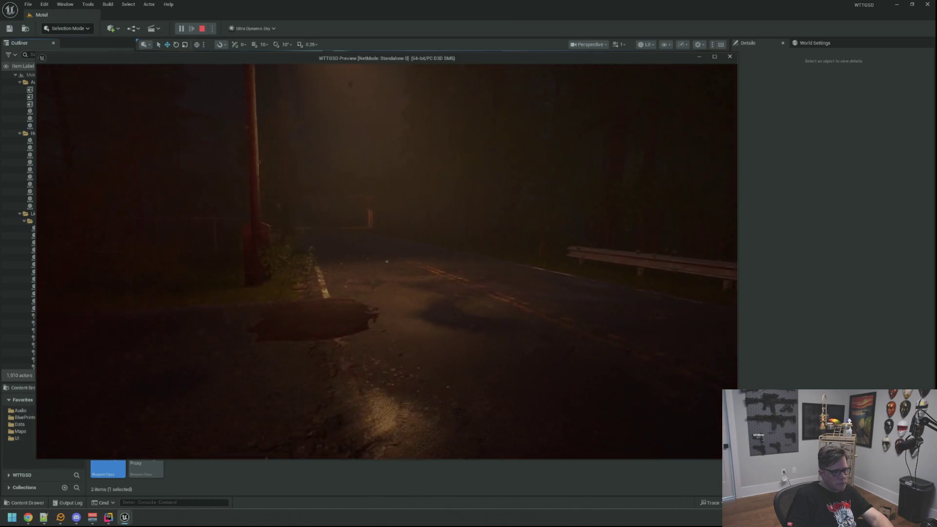
{"action": "key", "text": "w"}
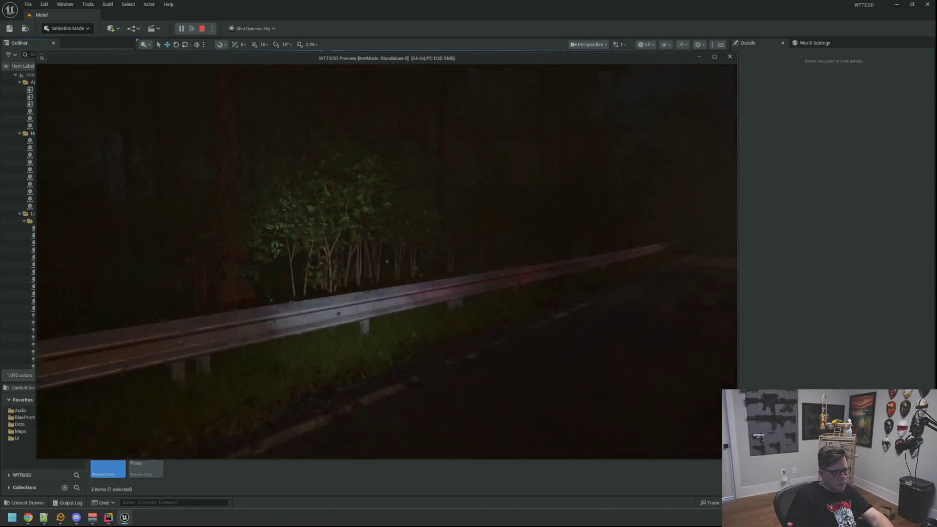
{"action": "key", "text": "w"}
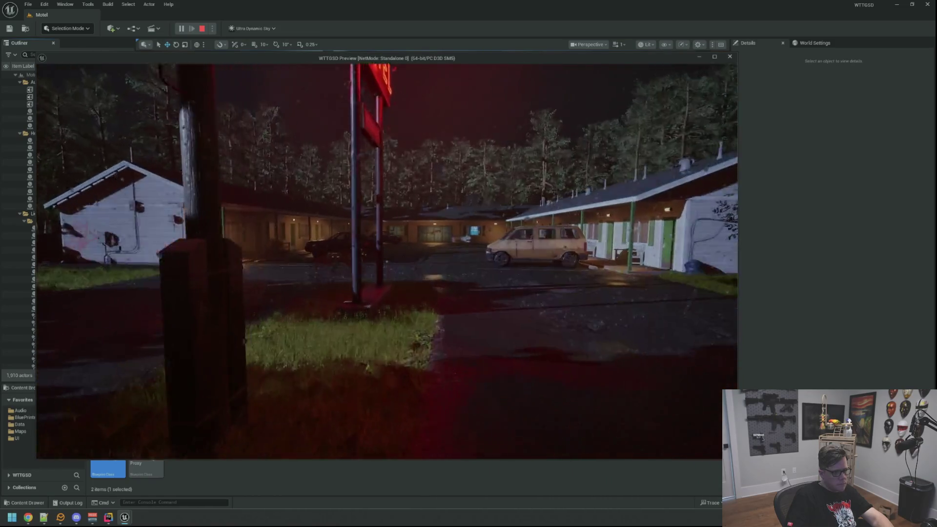
- Circle the motel's side wall and cross the courtyard, lighting up the room walkway
{"action": "key", "text": "w"}
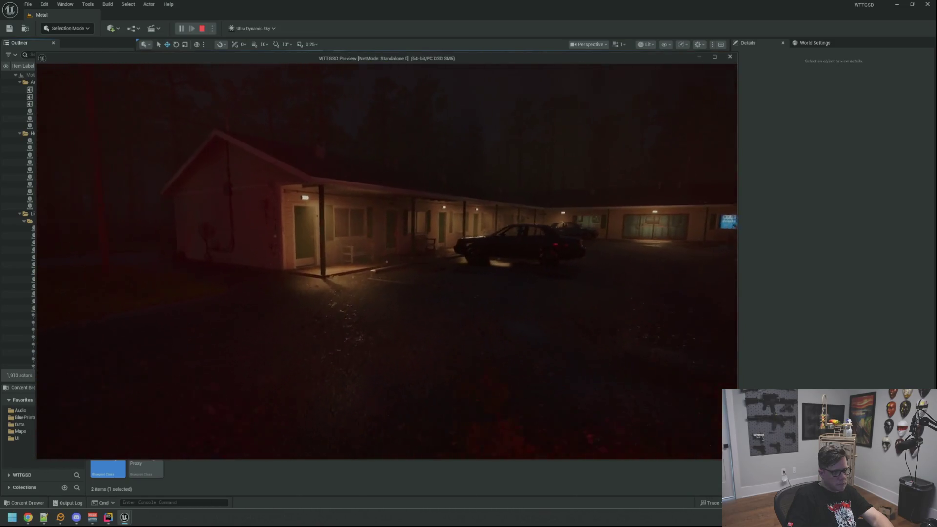
{"action": "key", "text": "w"}
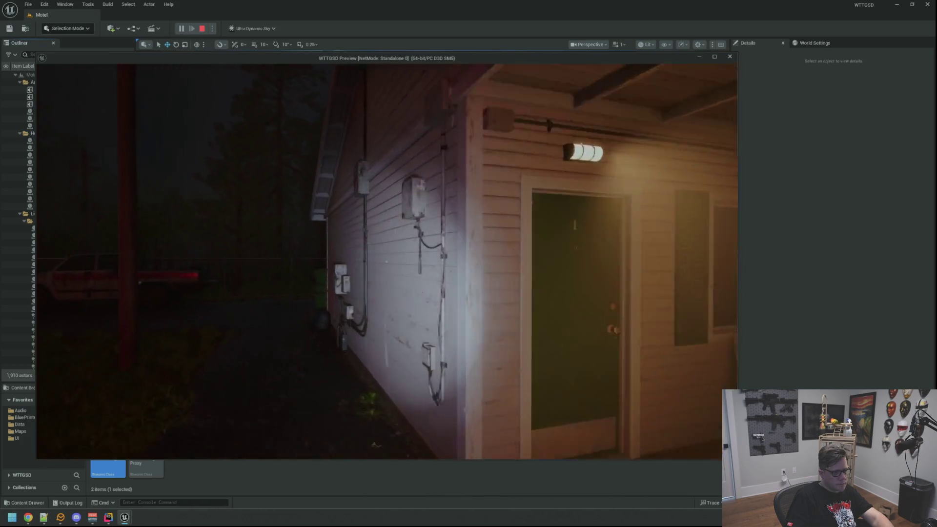
{"action": "key", "text": "w"}
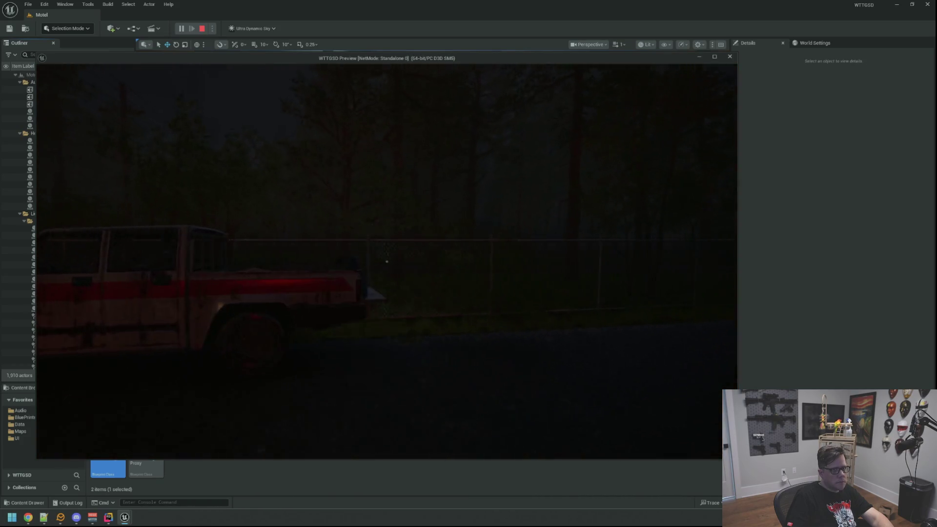
{"action": "key", "text": "w"}
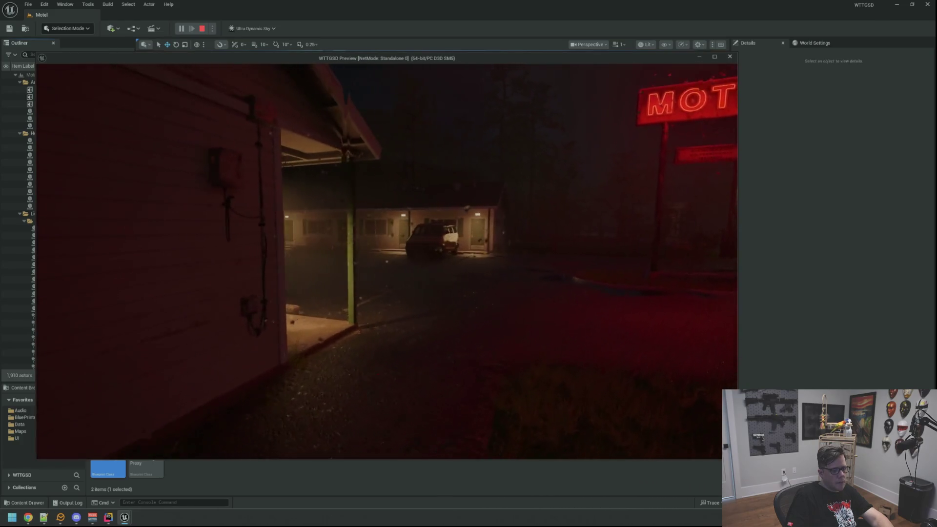
{"action": "key", "text": "w"}
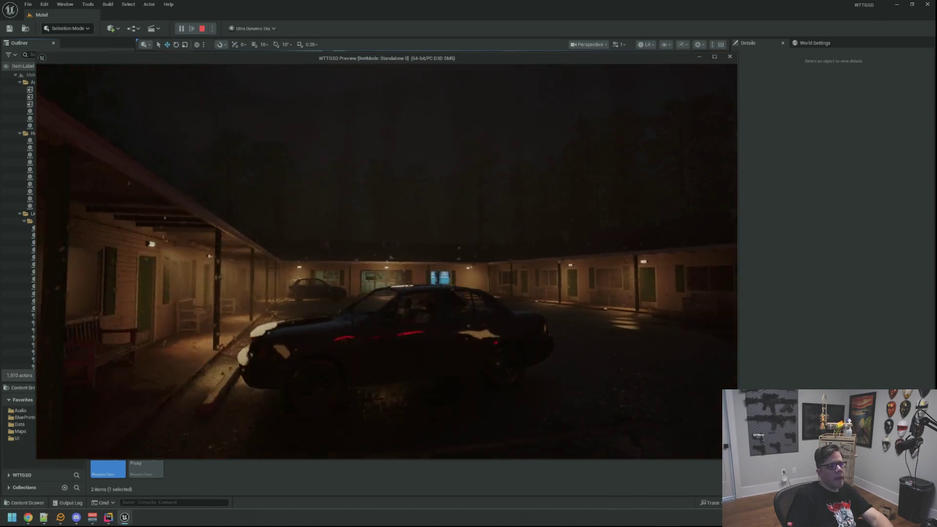
{"action": "key", "text": "w"}
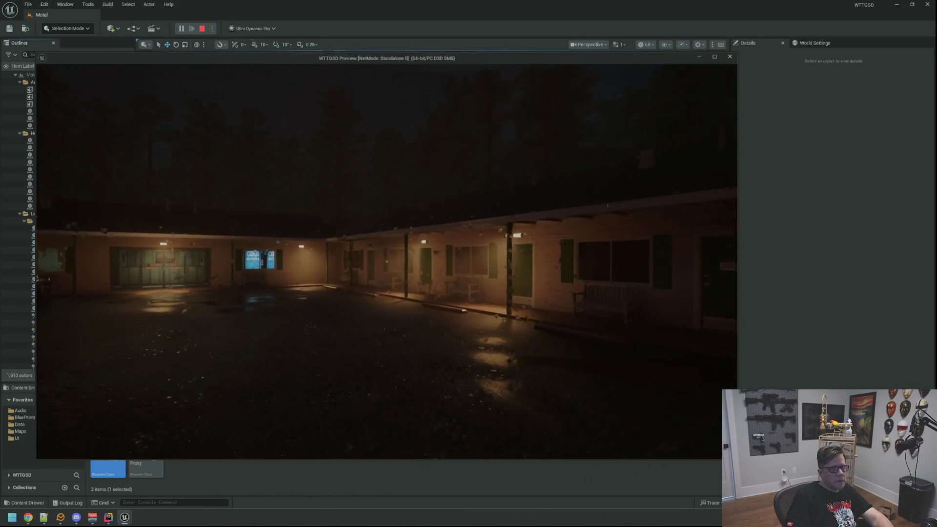
{"action": "key", "text": "w"}
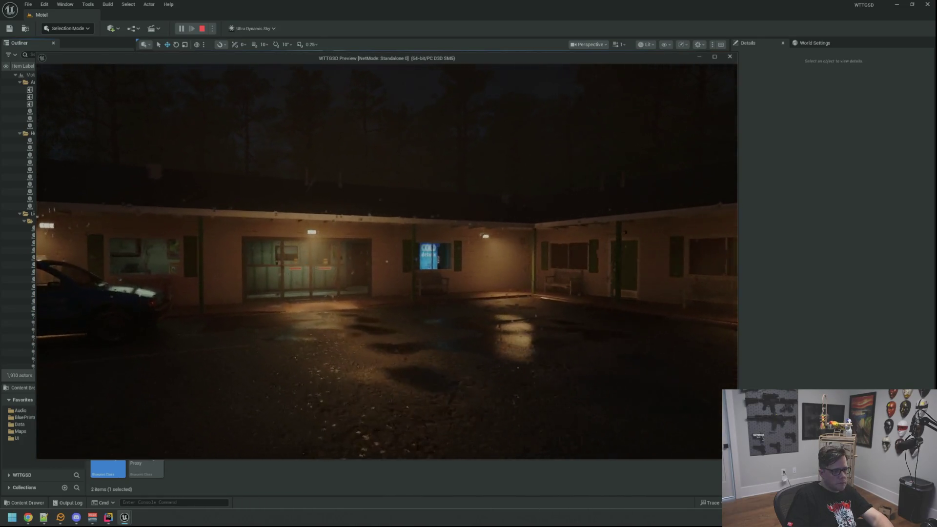
{"action": "key", "text": "w"}
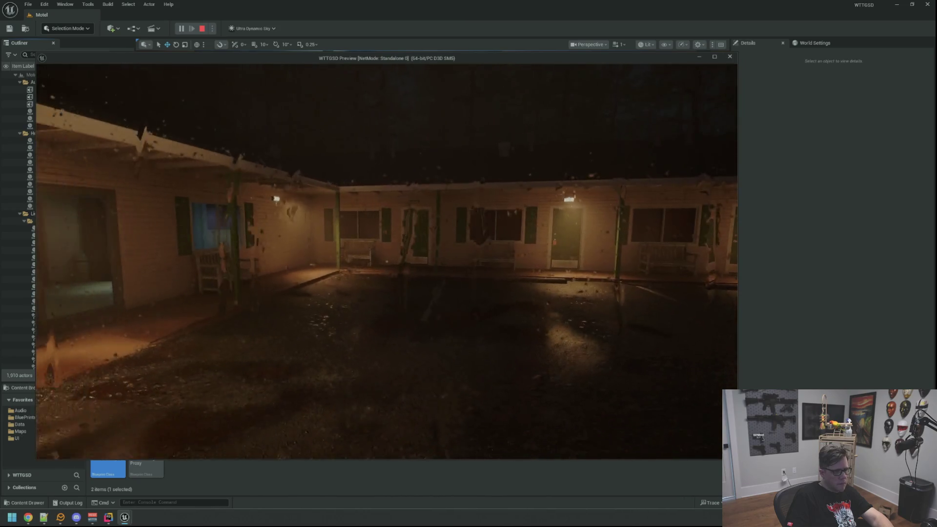
{"action": "key", "text": "w"}
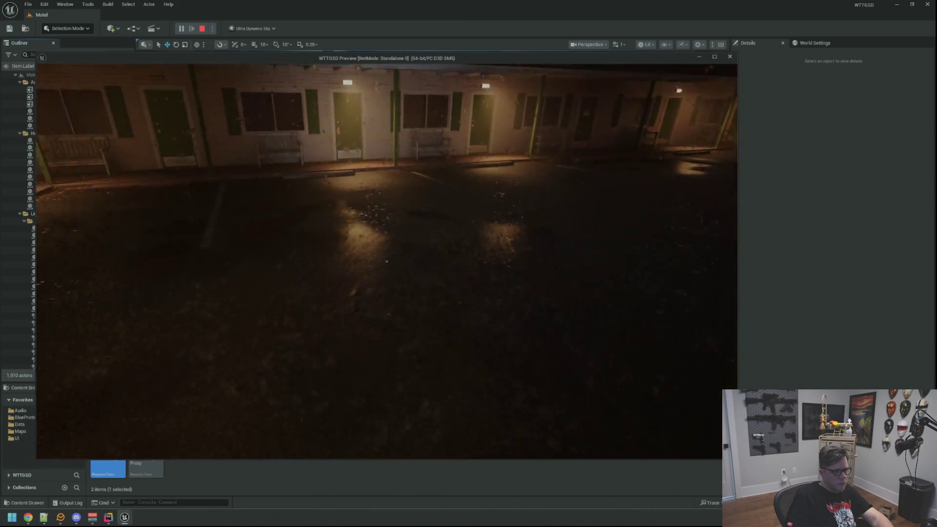
{"action": "key", "text": "w"}
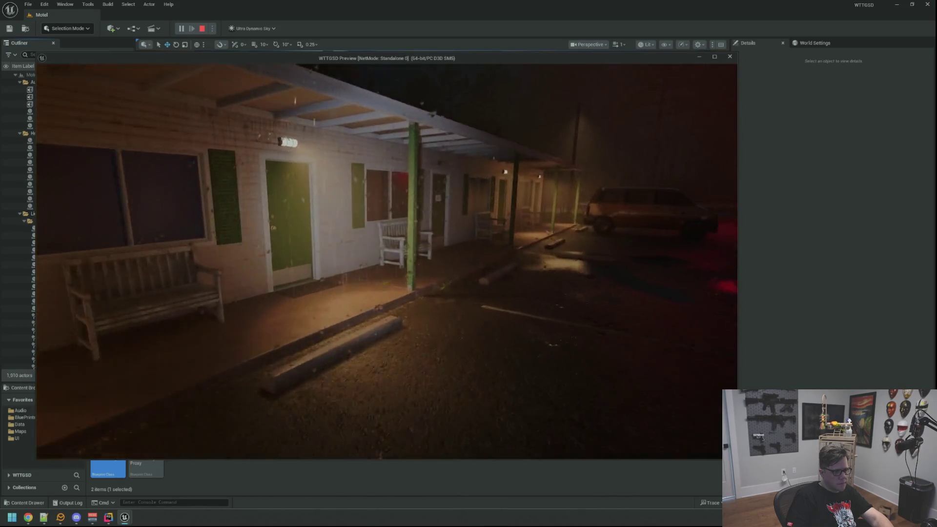
- Shine the flashlight on the wall and bench, reach the office's glass doors, then open BP_FlashLight
{"action": "key", "text": "w"}
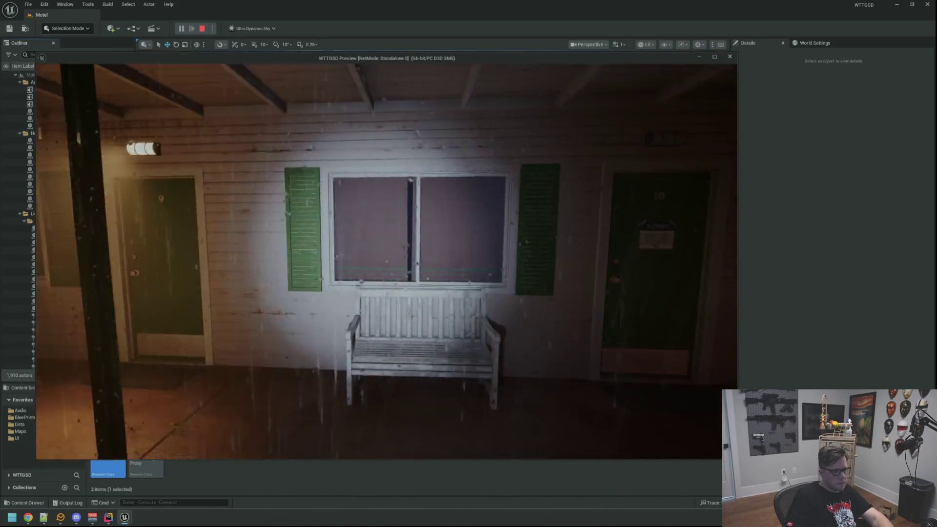
{"action": "key", "text": "s"}
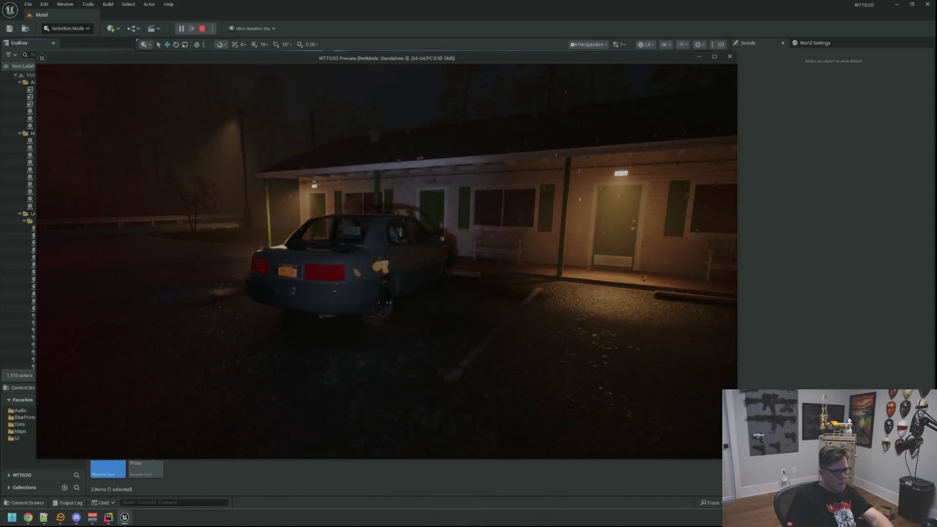
{"action": "key", "text": "w"}
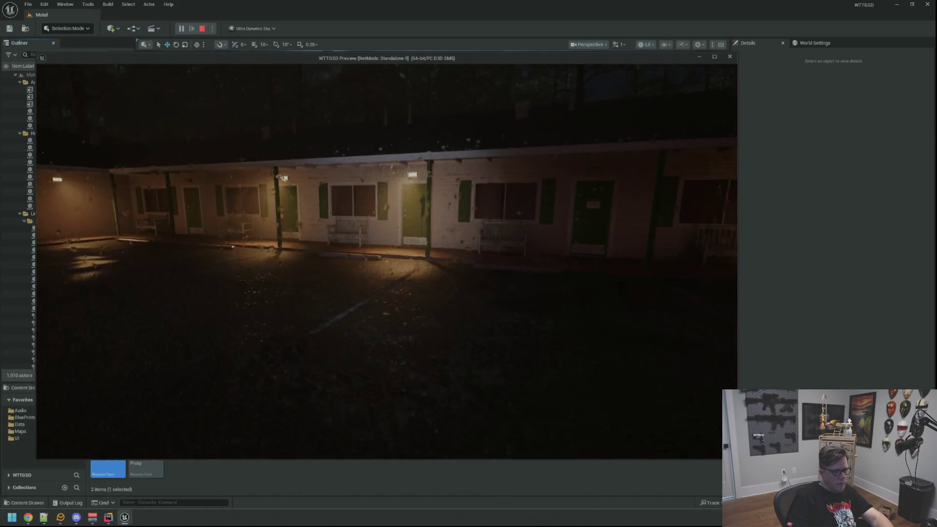
{"action": "key", "text": "w"}
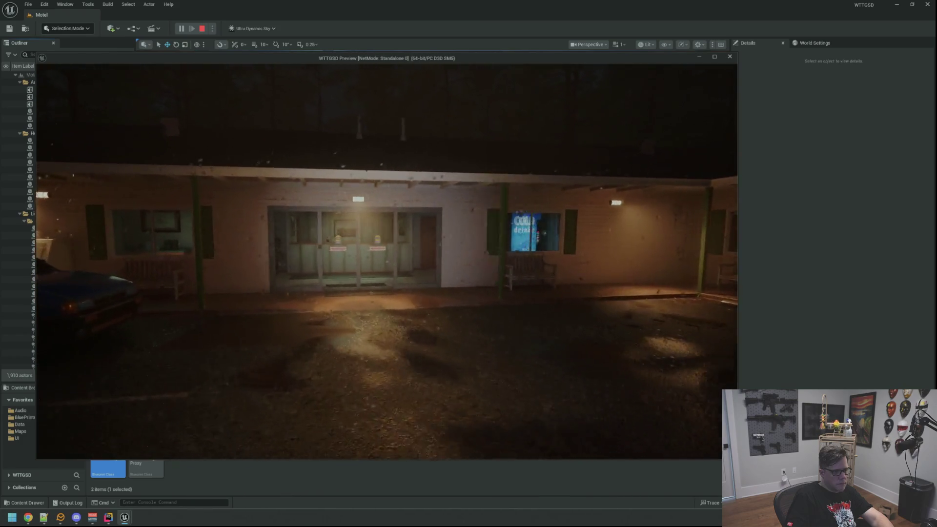
{"action": "key", "text": "w"}
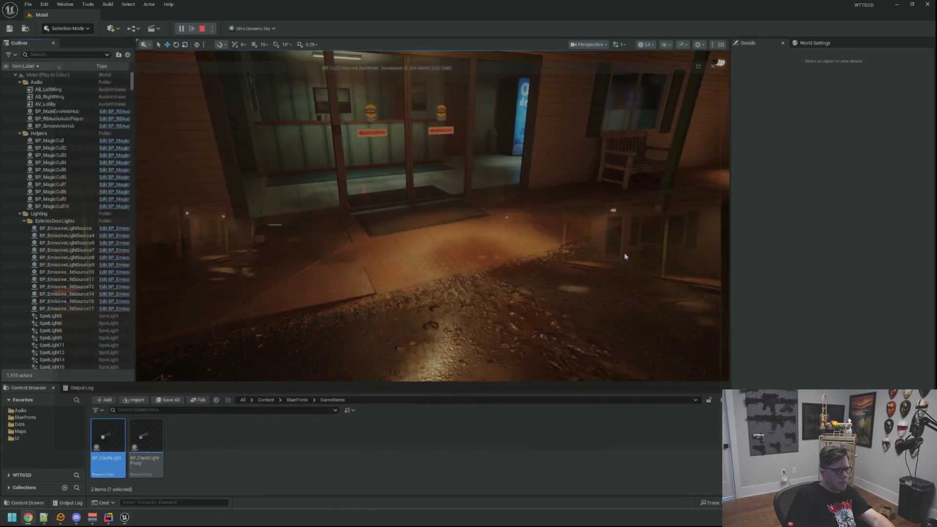
{"action": "double_click", "coordinate": [110, 457]}
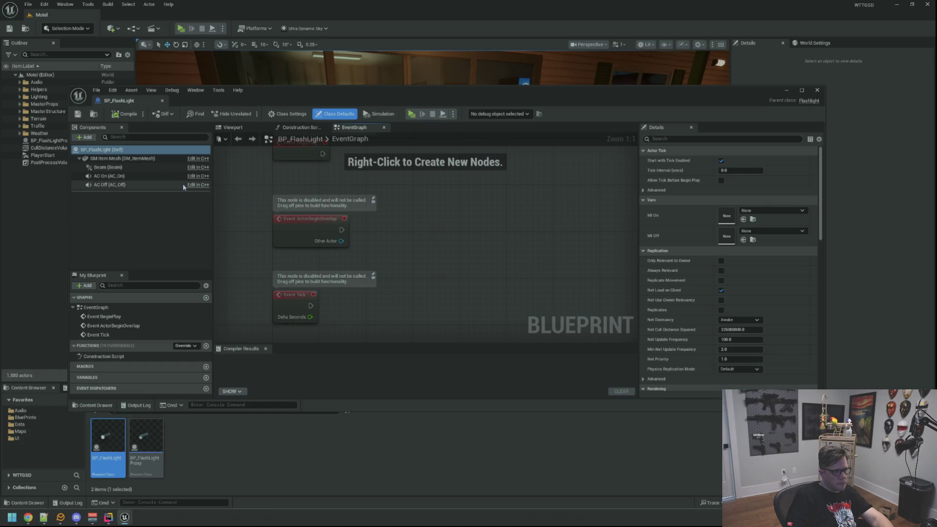
- Select the Beam spotlight component and begin editing its Intensity value in Details
{"action": "left_click", "coordinate": [107, 167]}
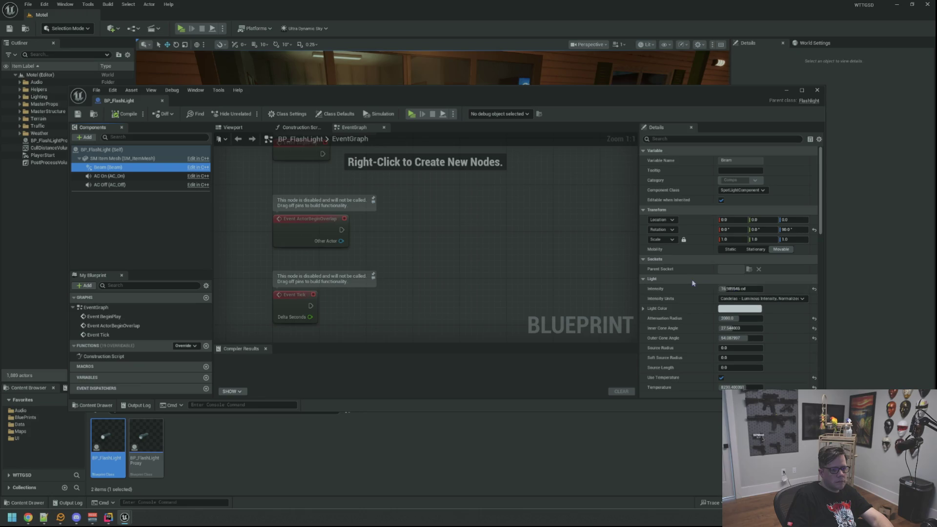
{"action": "left_click", "coordinate": [731, 289]}
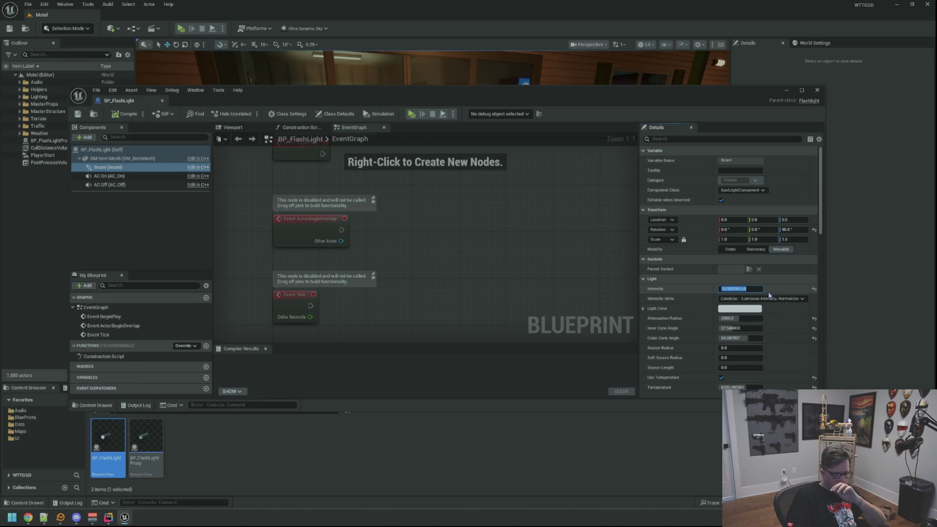